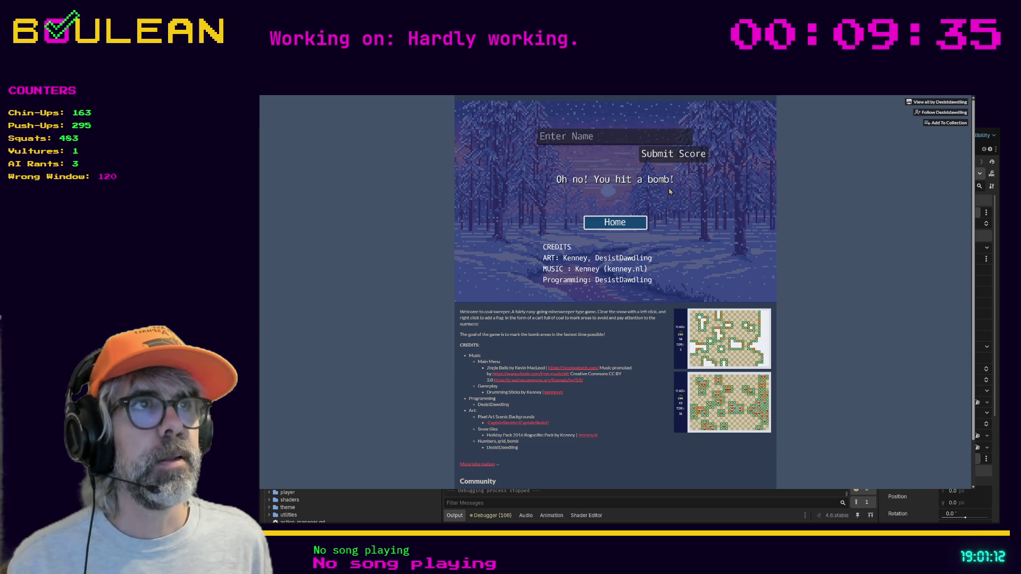
Step: Enter a player name in the score field and try submitting the score twice
click(600, 138)
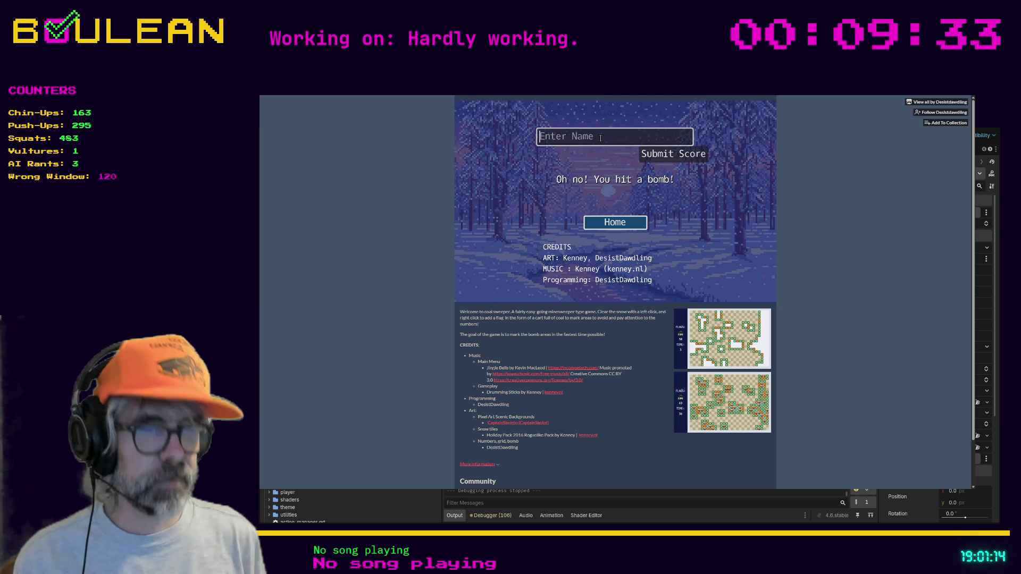
text(boulean)
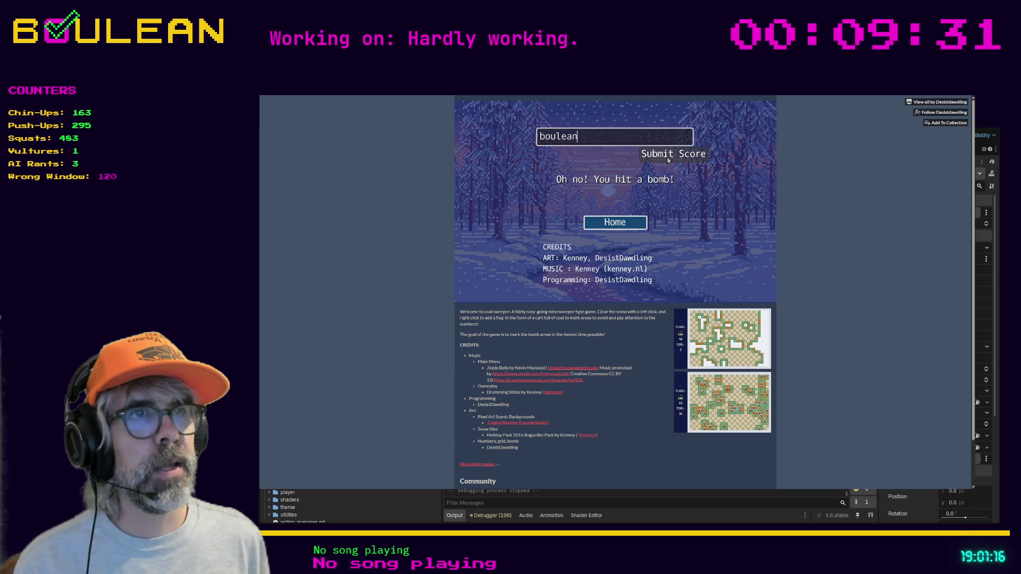
click(668, 159)
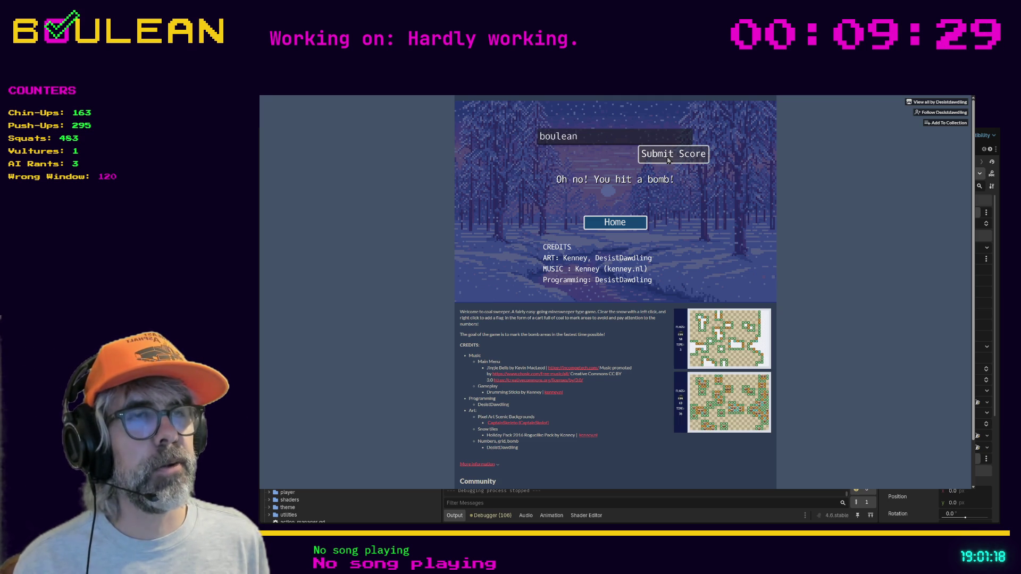
click(660, 158)
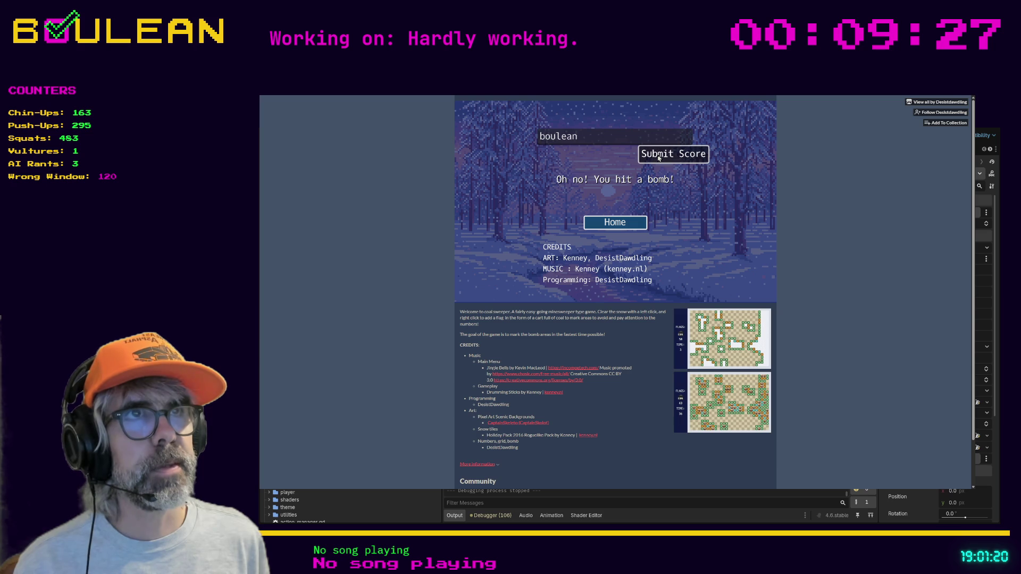
Step: Reselect the entered name text and refocus the name field
click(607, 139)
click(596, 142)
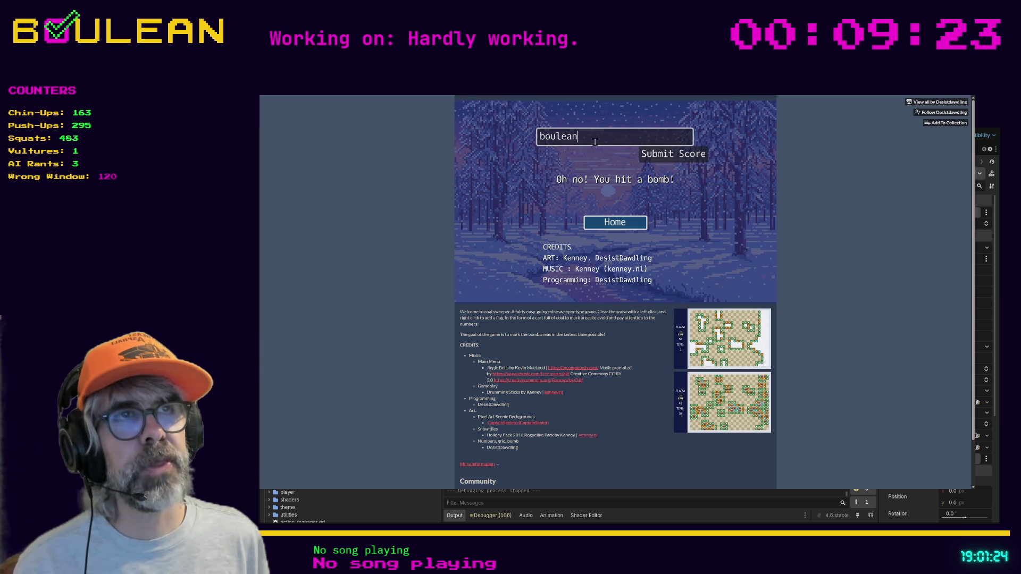
drag(590, 145, 537, 141)
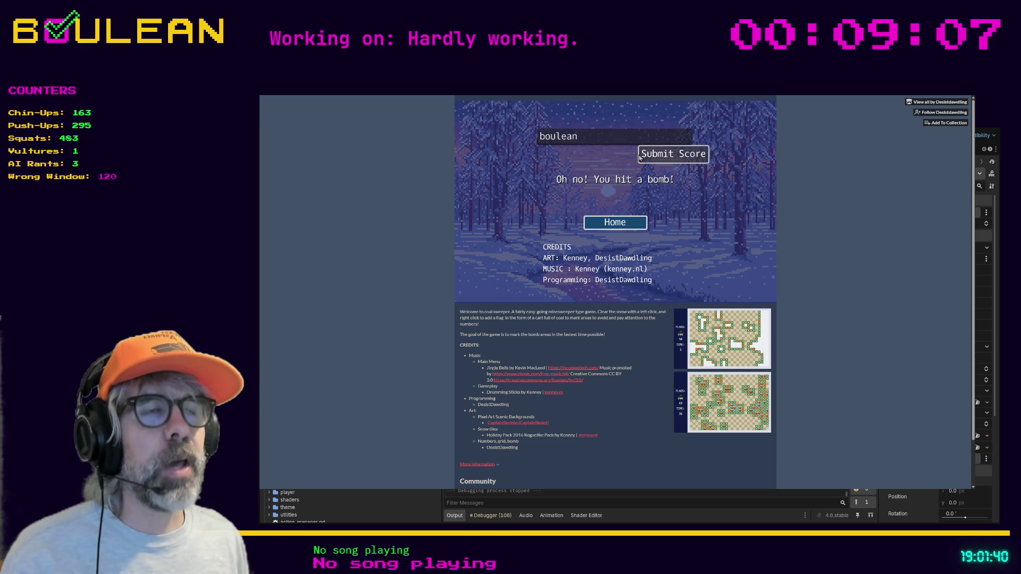
click(594, 133)
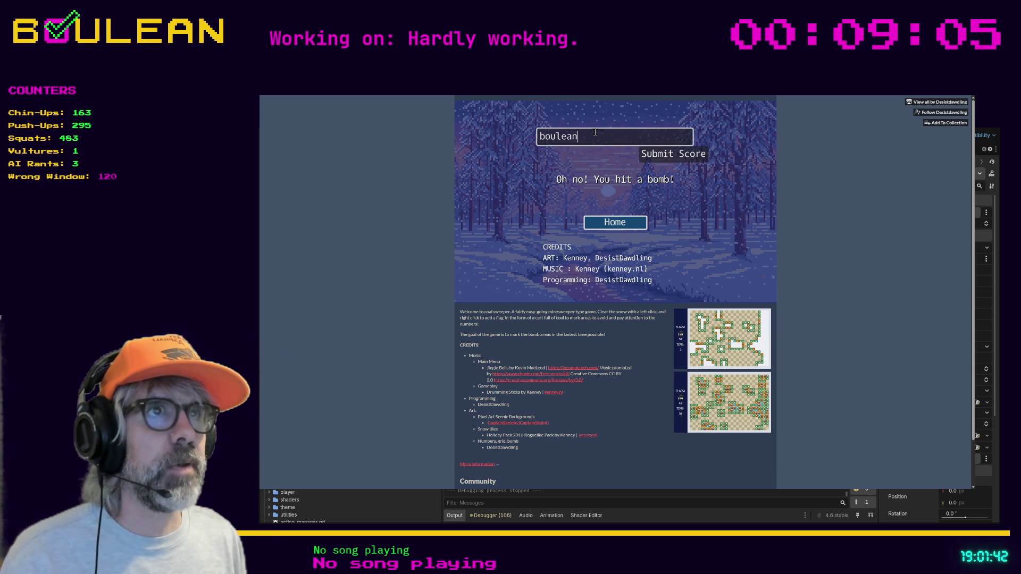
Step: Return to the title screen, start a new game and open its first tile
click(617, 227)
click(575, 201)
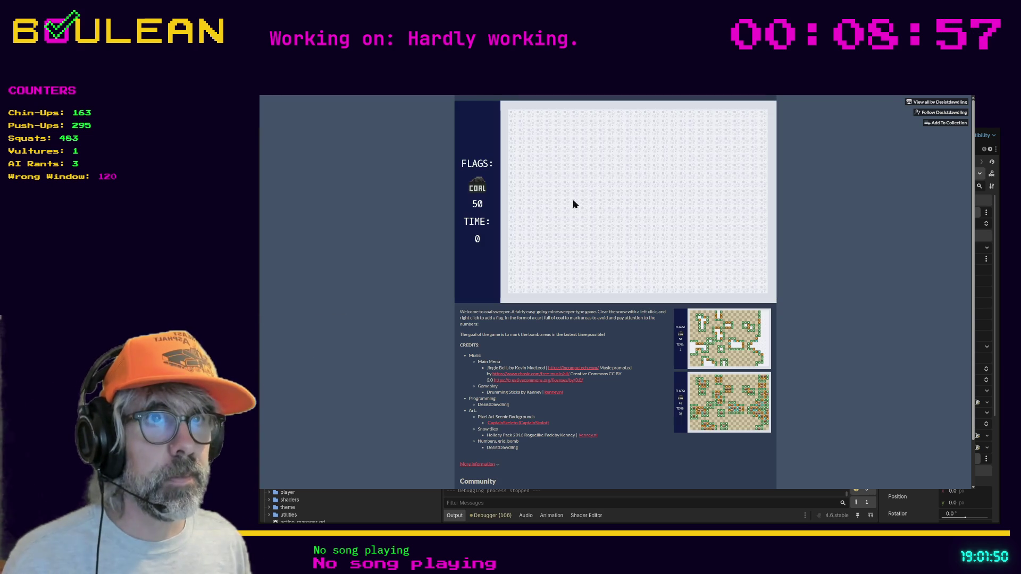
click(553, 254)
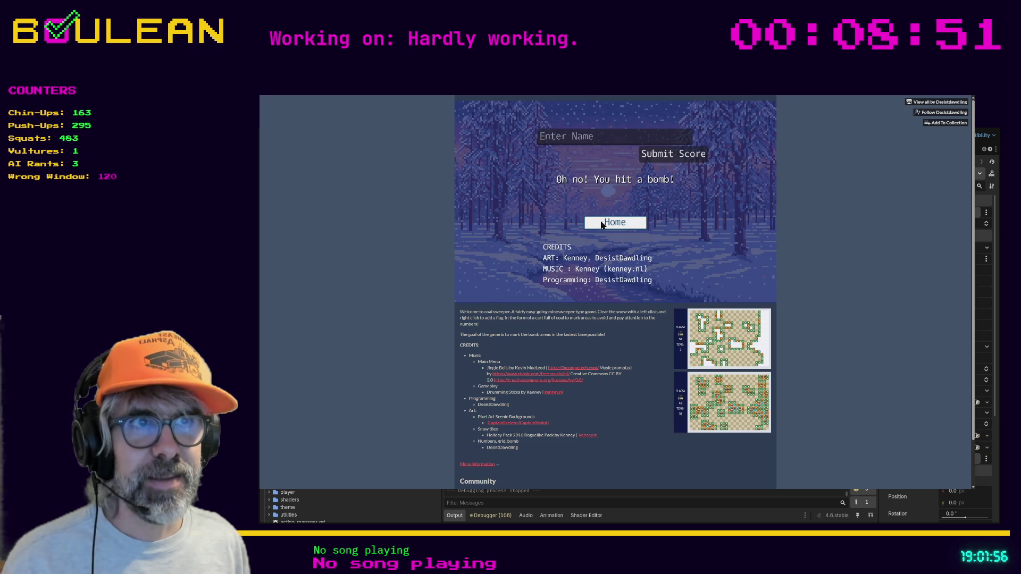
Step: After hitting a bomb, start another round and open its first tile
click(604, 225)
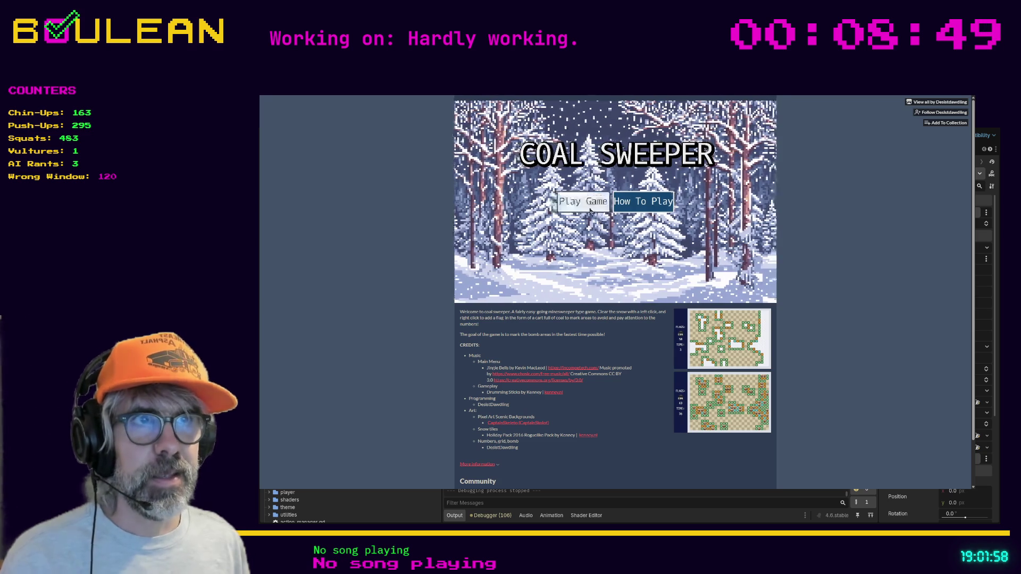
click(585, 201)
click(609, 213)
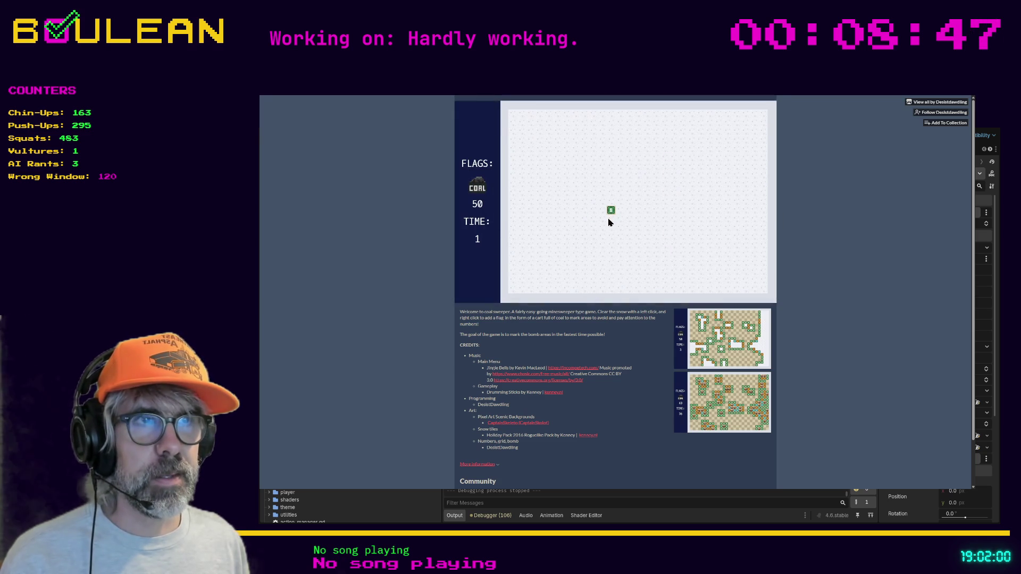
Step: Open a large area of the board and flag seven suspected coal bombs
click(673, 237)
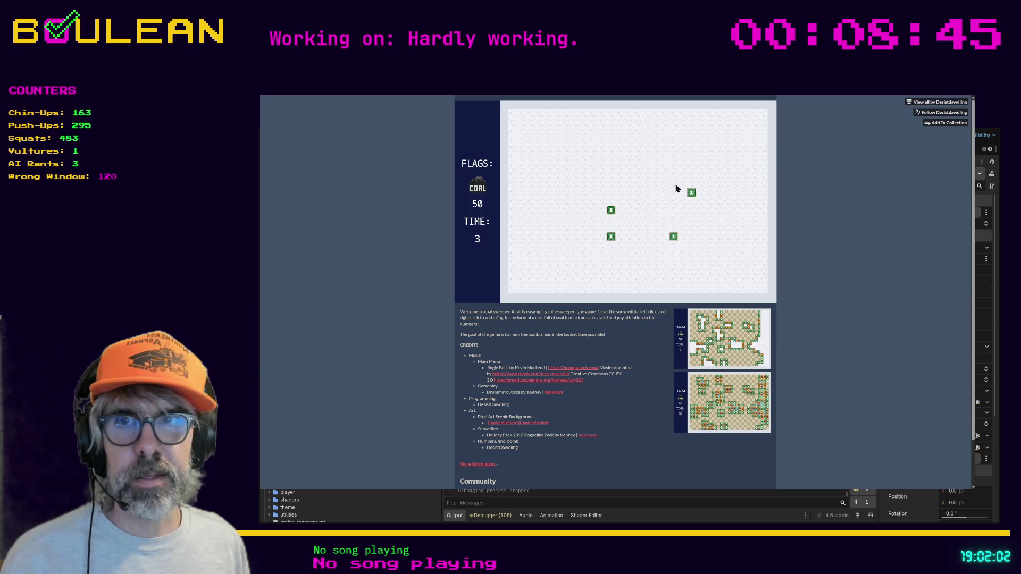
click(662, 156)
right_click(665, 238)
right_click(701, 247)
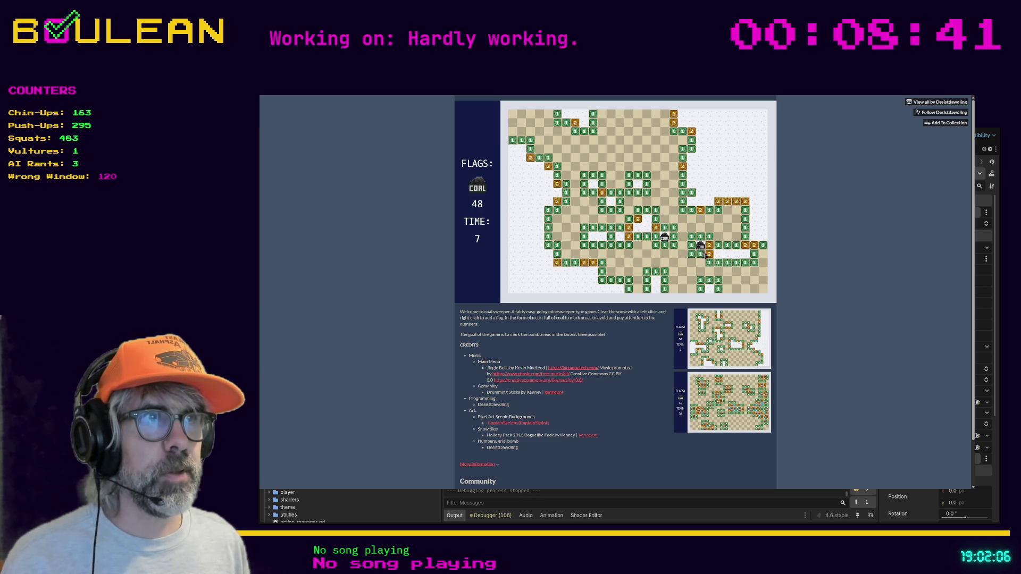
right_click(745, 256)
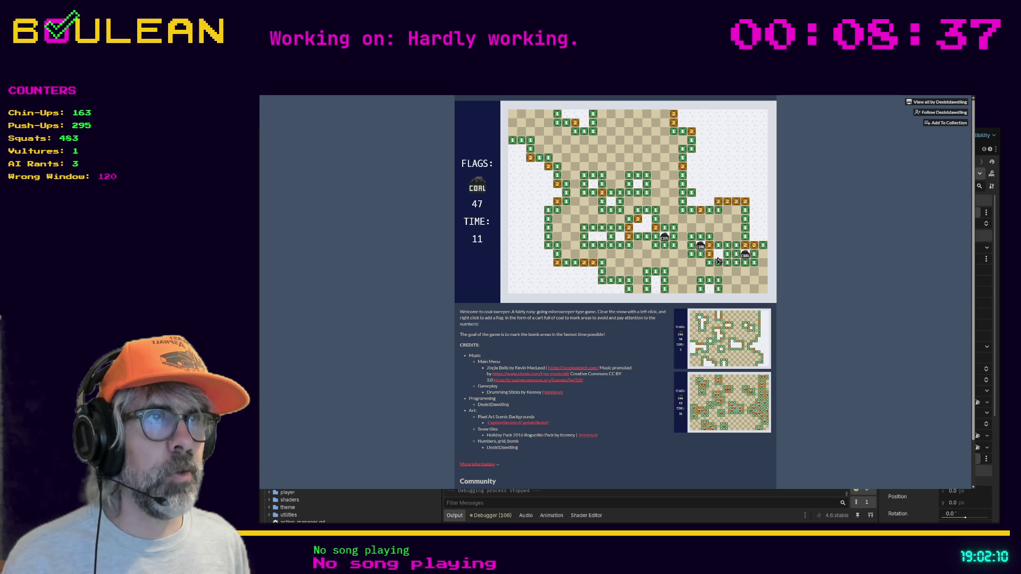
right_click(718, 257)
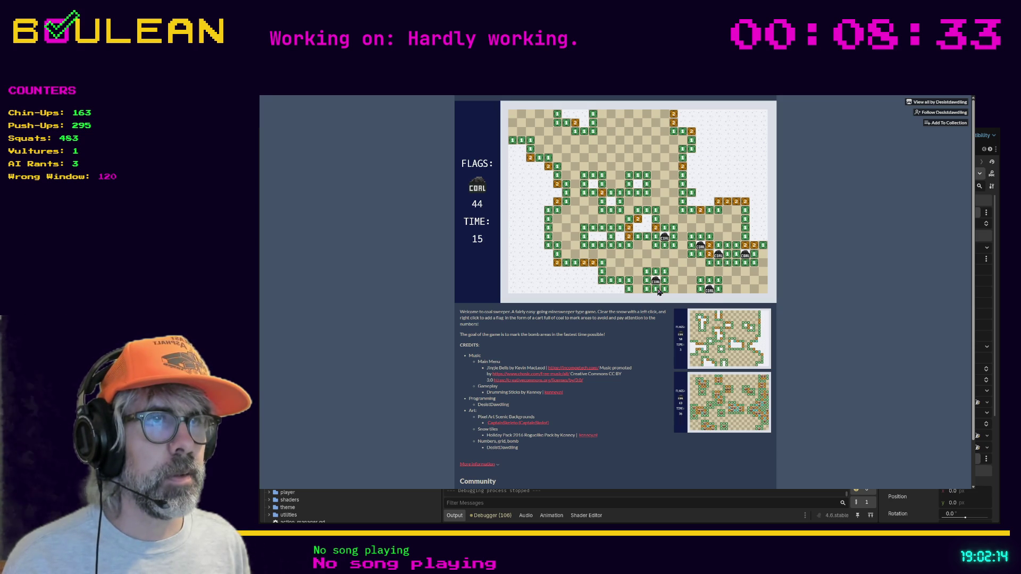
right_click(593, 237)
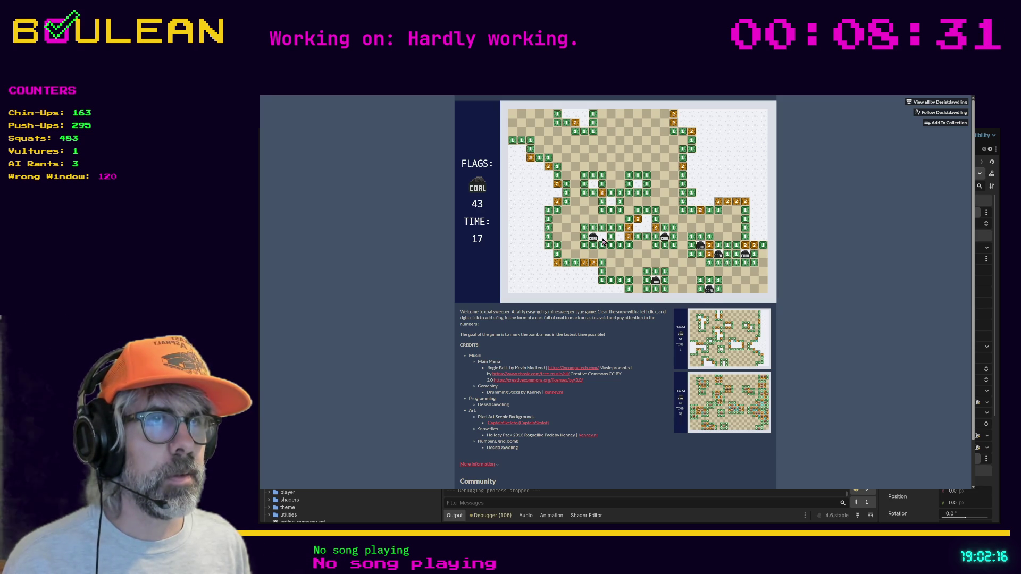
right_click(636, 230)
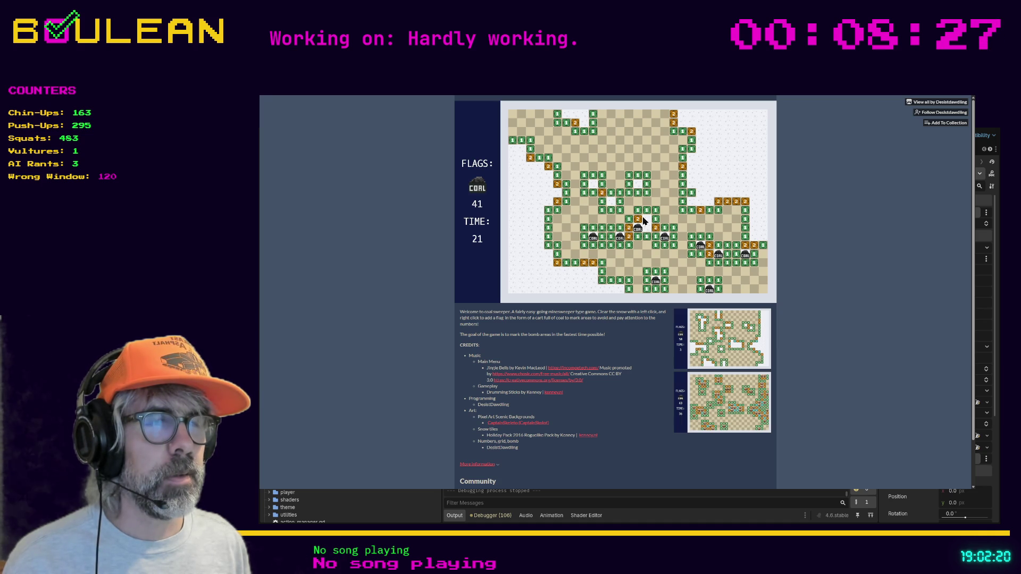
right_click(647, 220)
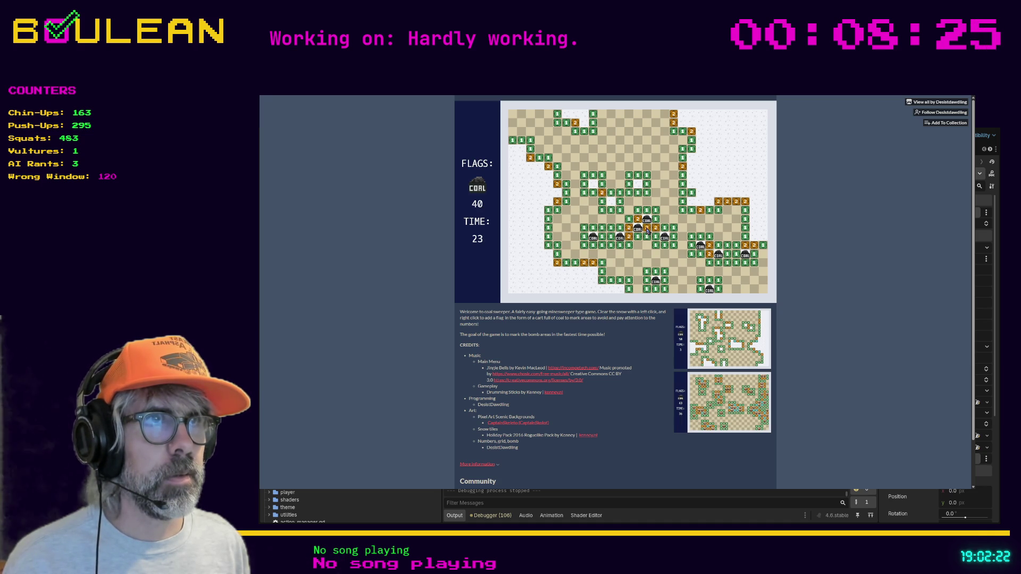
Step: Flag more bombs near the centre, top and sides, then reveal the remaining board
right_click(612, 203)
right_click(592, 186)
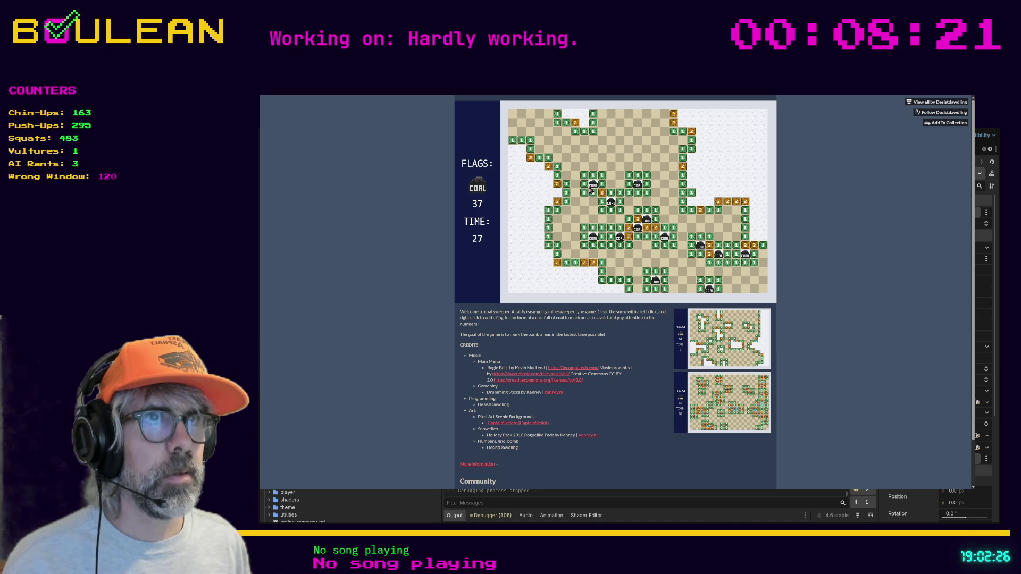
right_click(584, 123)
right_click(575, 123)
click(583, 116)
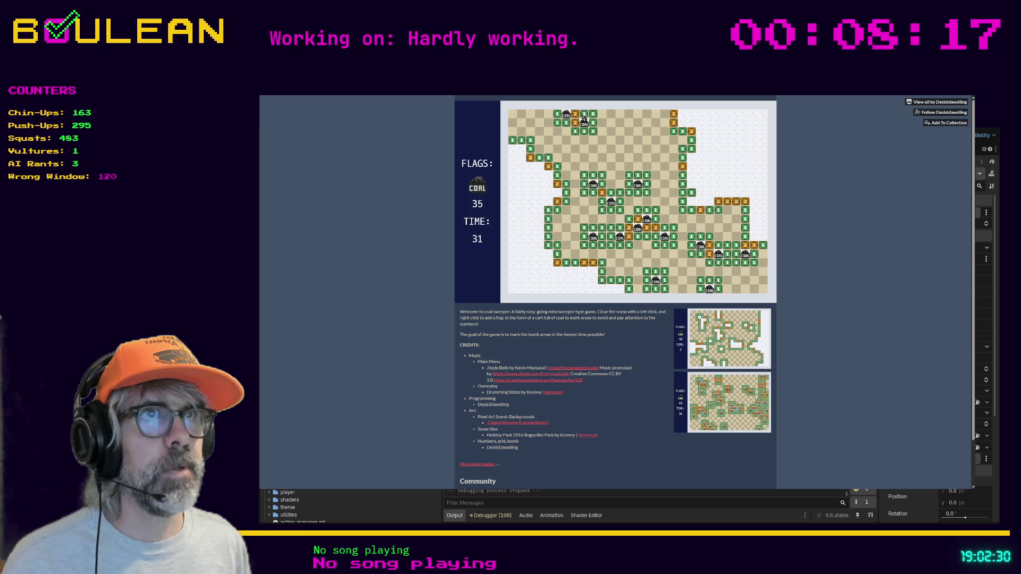
right_click(523, 152)
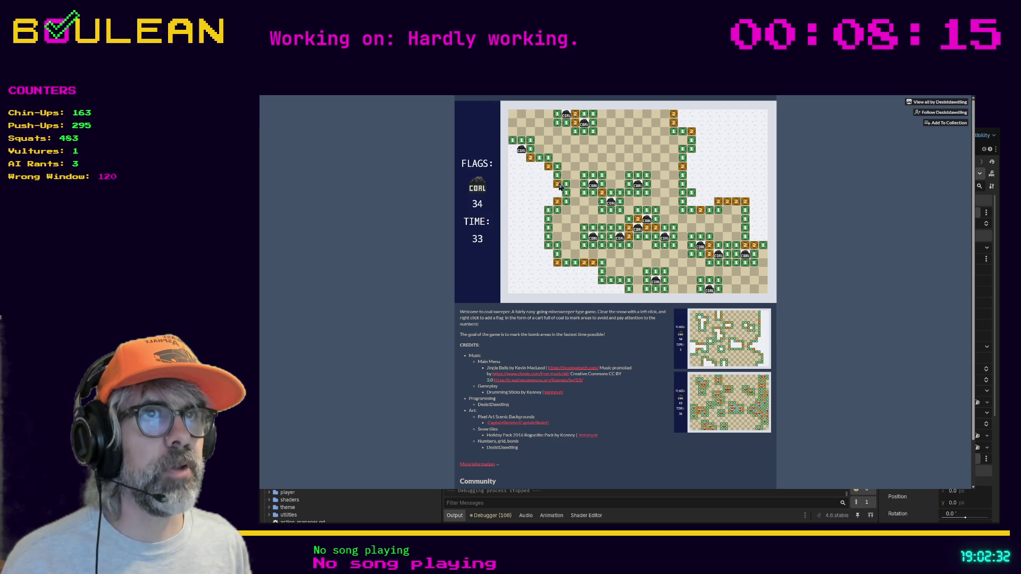
right_click(691, 202)
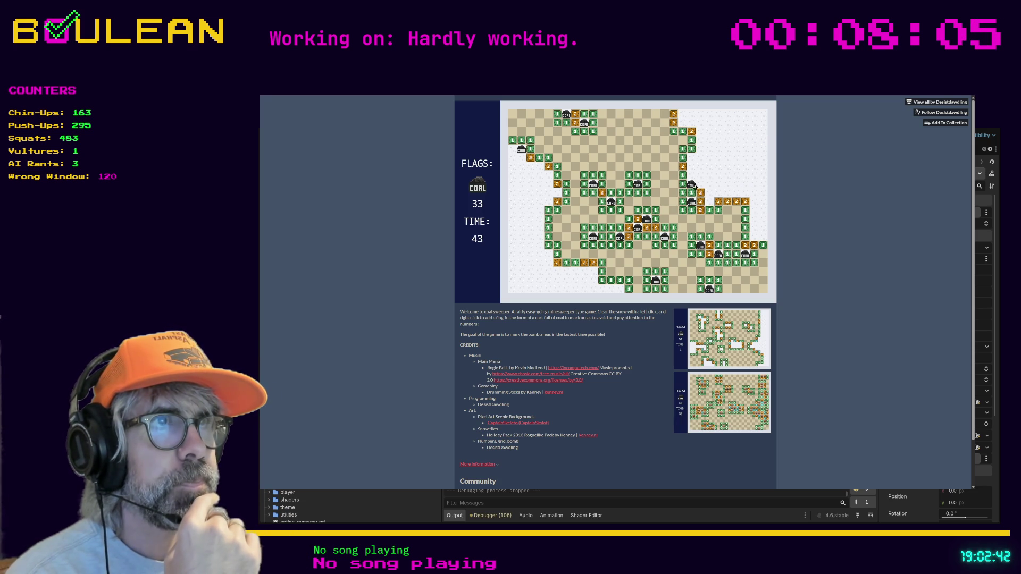
click(694, 181)
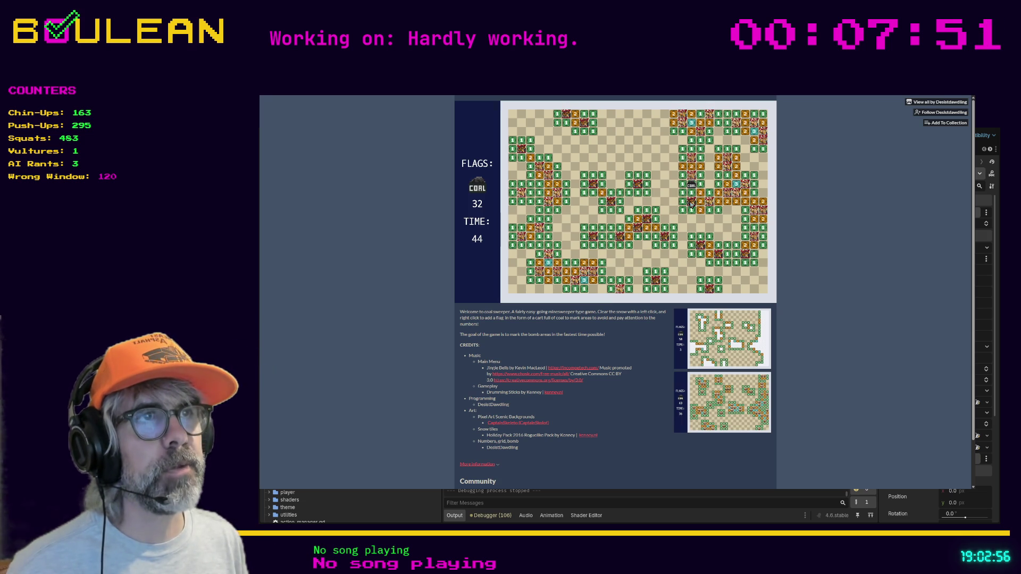
Step: View the 24727-point score screen, return to the title and start a new game
click(691, 203)
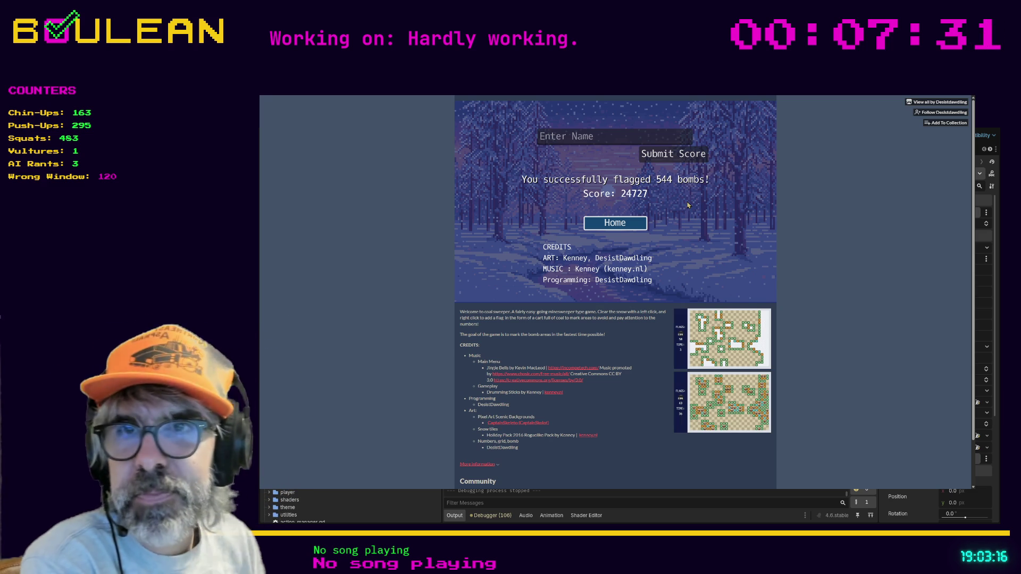
key(Return)
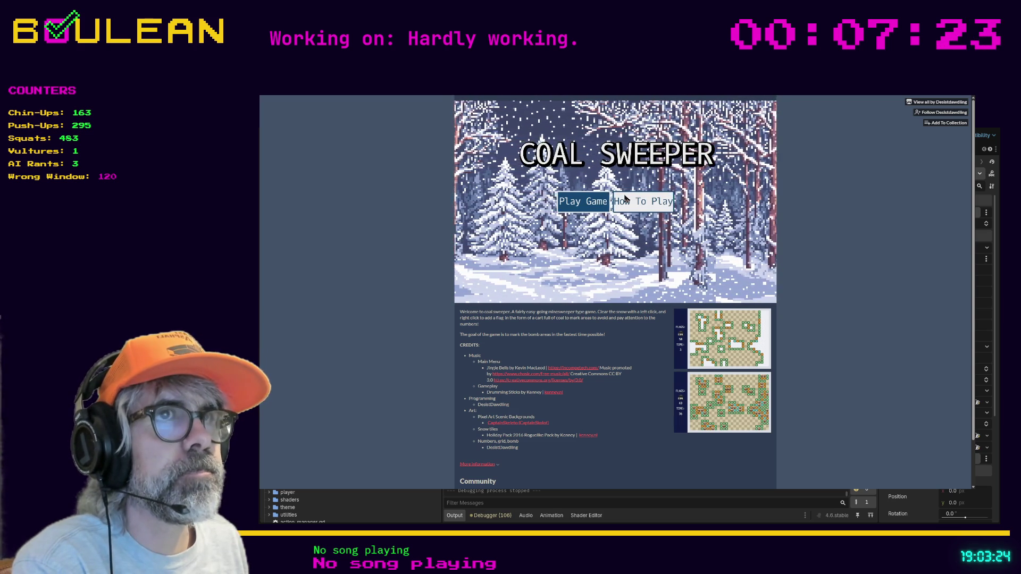
click(585, 208)
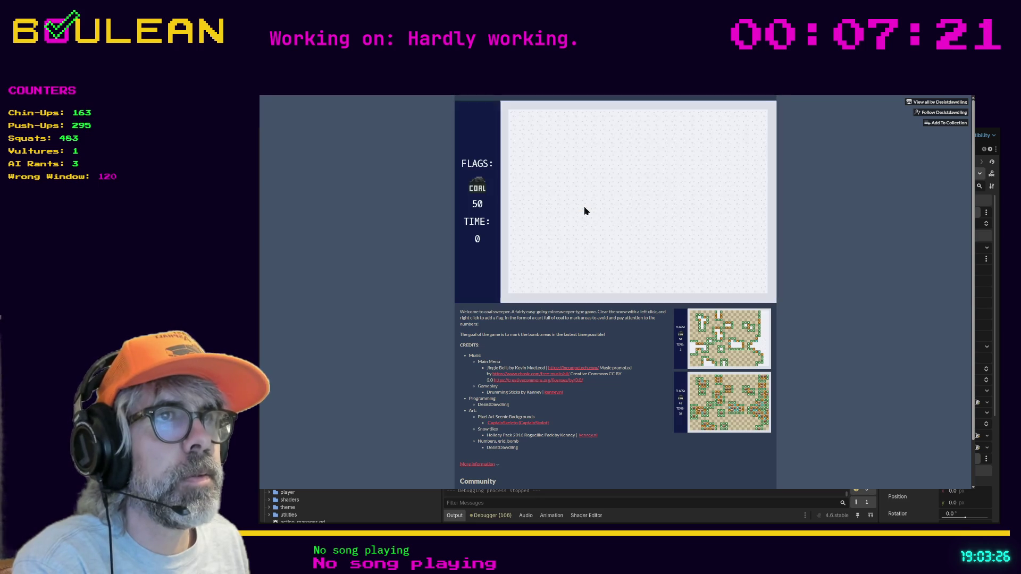
Step: Open the first tiles of the new board
click(581, 208)
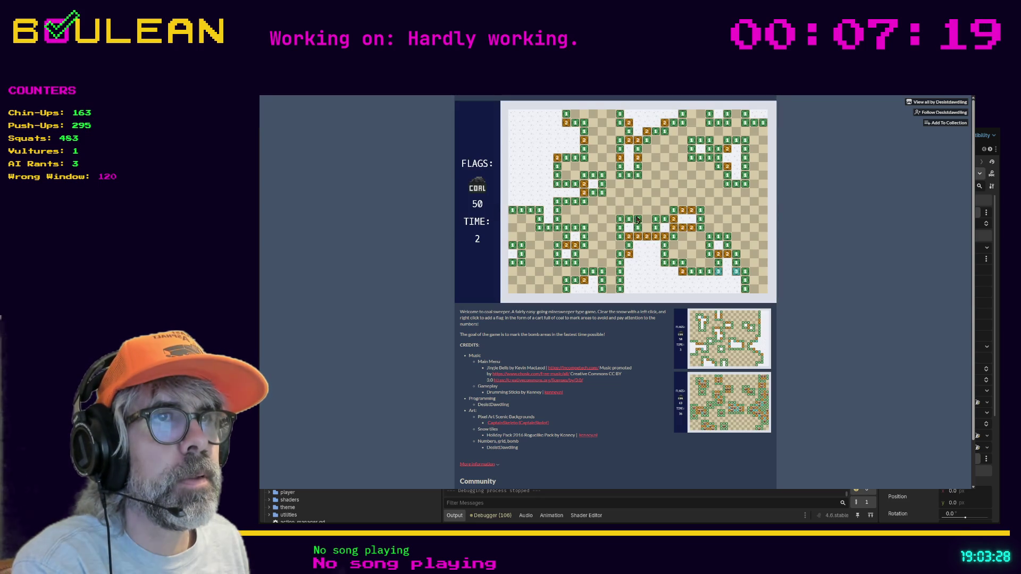
scroll(617, 368, down, 1)
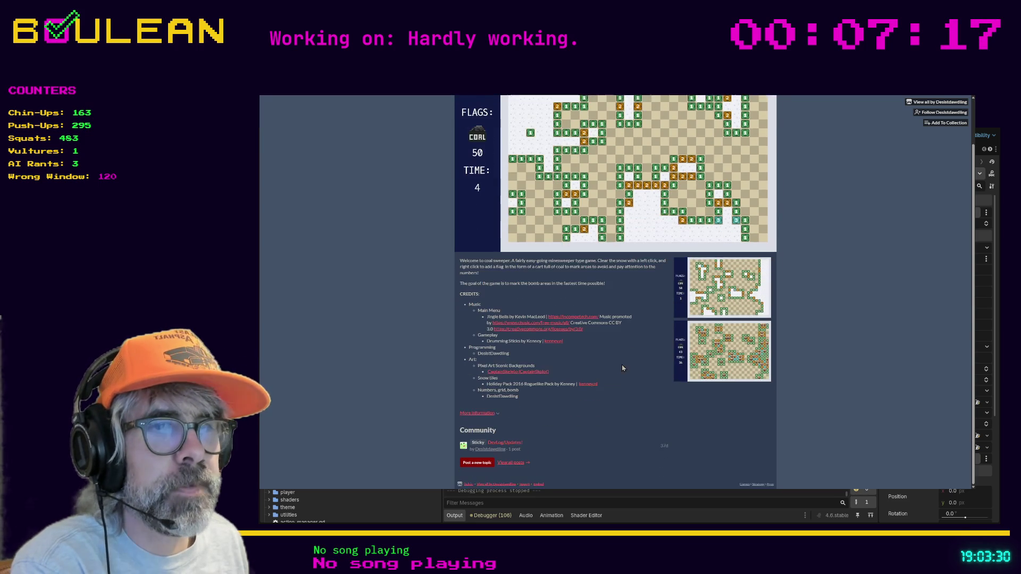
scroll(627, 363, up, 1)
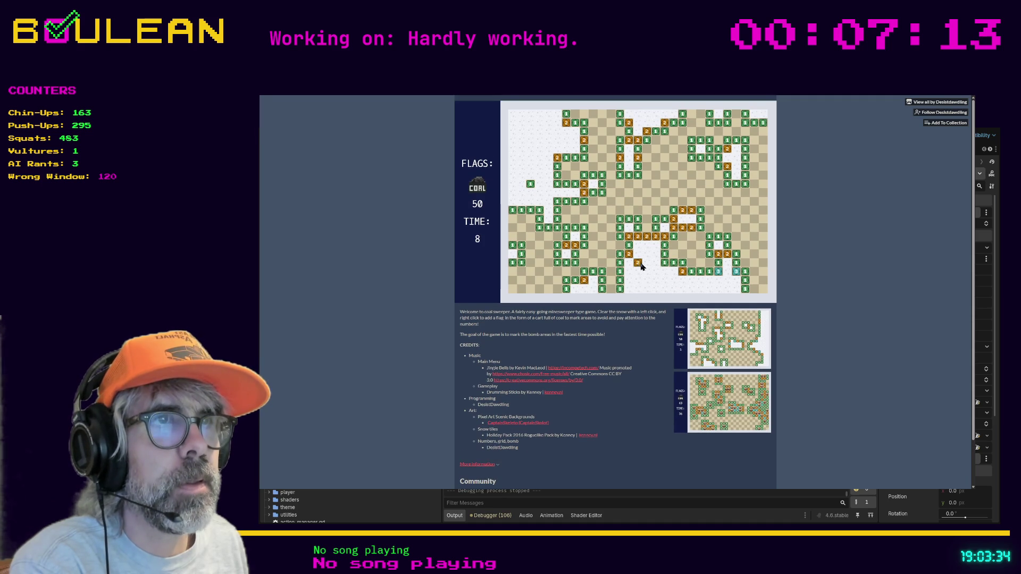
click(682, 290)
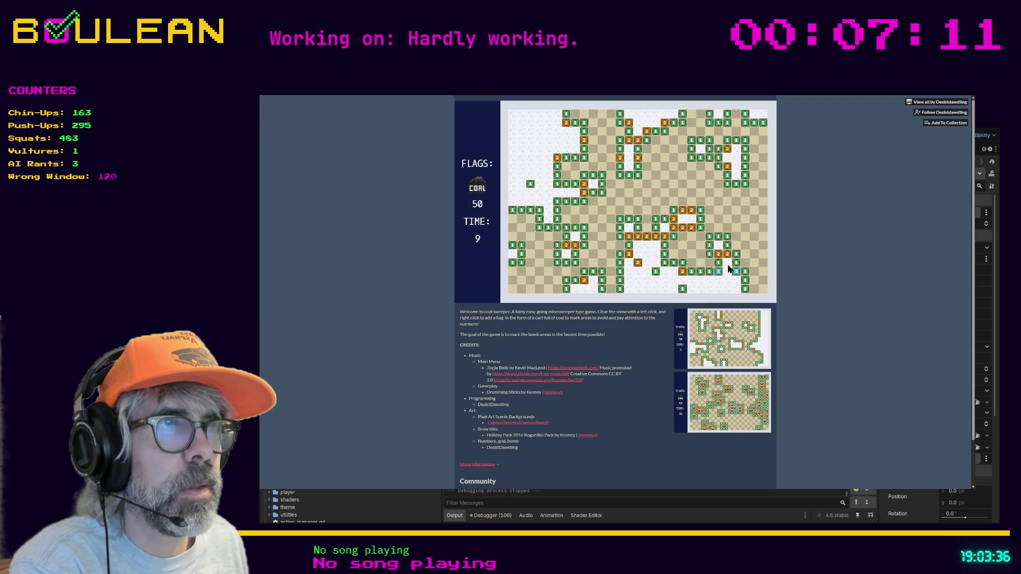
Step: Flag eight suspected coal bombs, then reveal two neighbouring tiles, ending the round
right_click(719, 247)
right_click(730, 264)
right_click(729, 272)
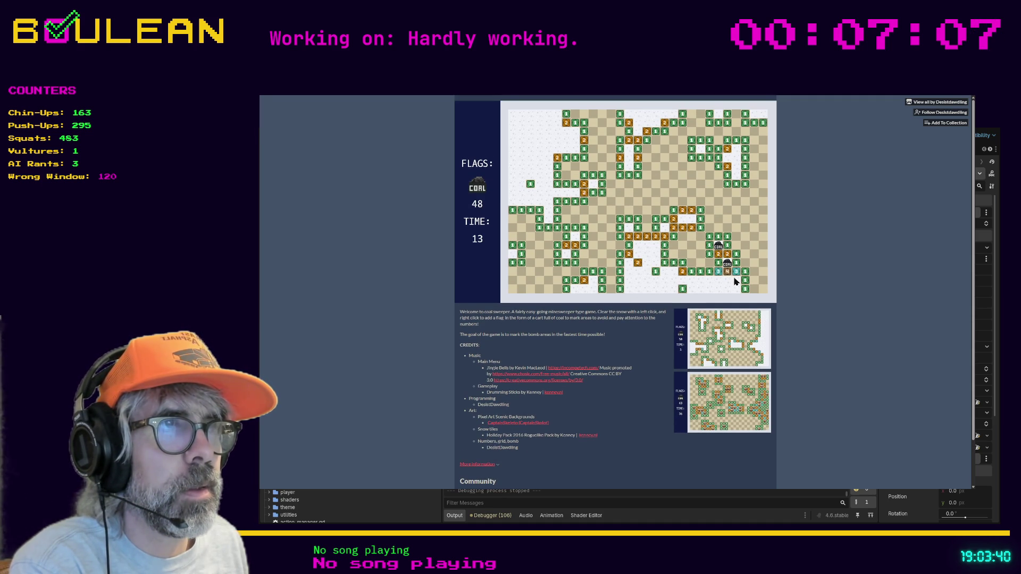
right_click(718, 282)
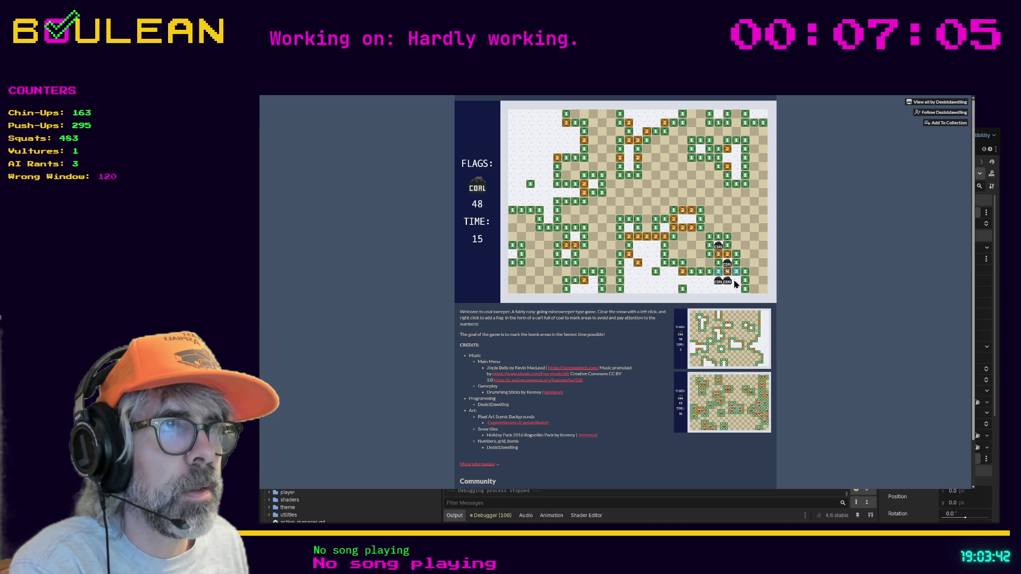
right_click(736, 282)
right_click(737, 290)
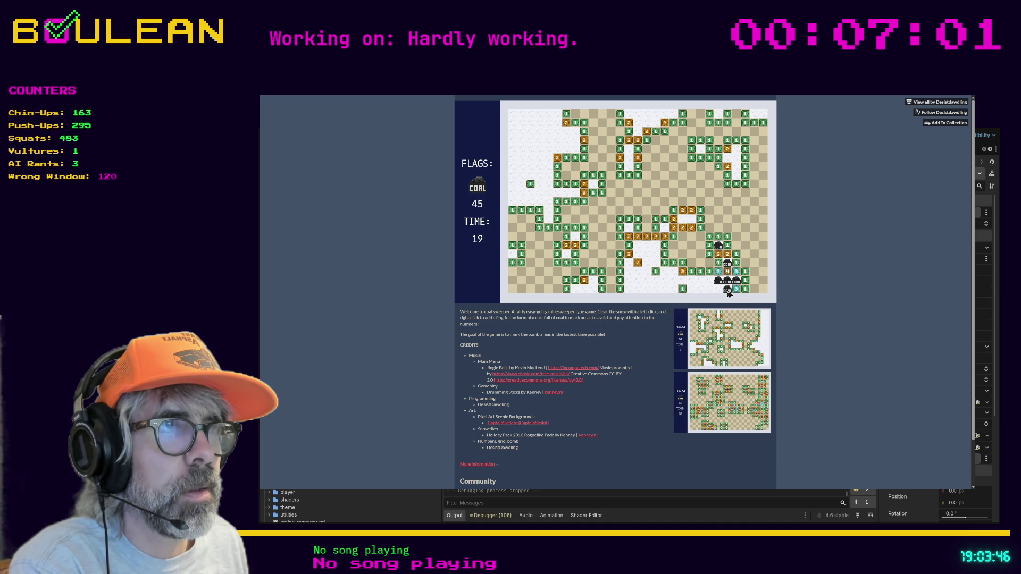
right_click(719, 291)
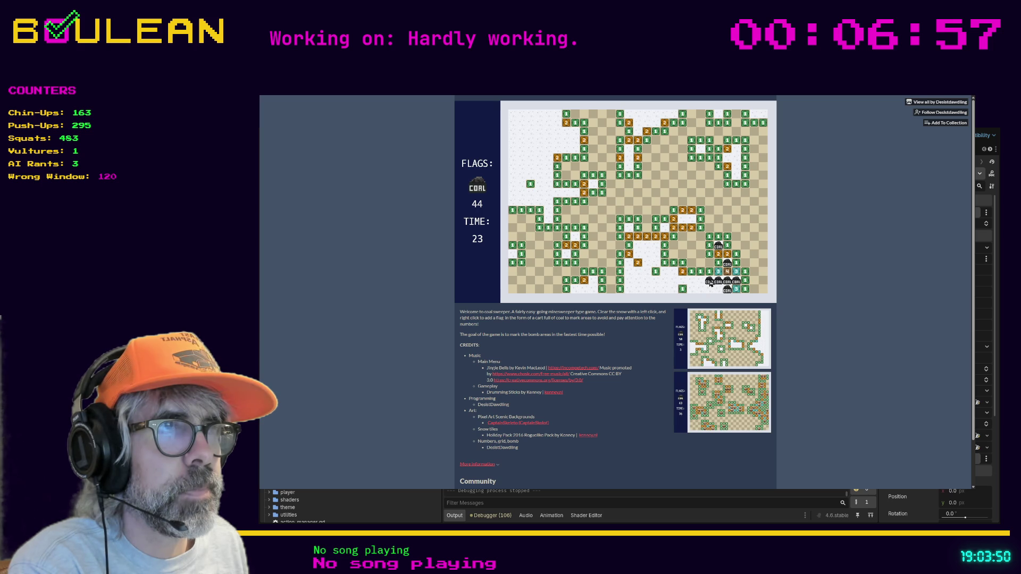
right_click(710, 282)
click(701, 282)
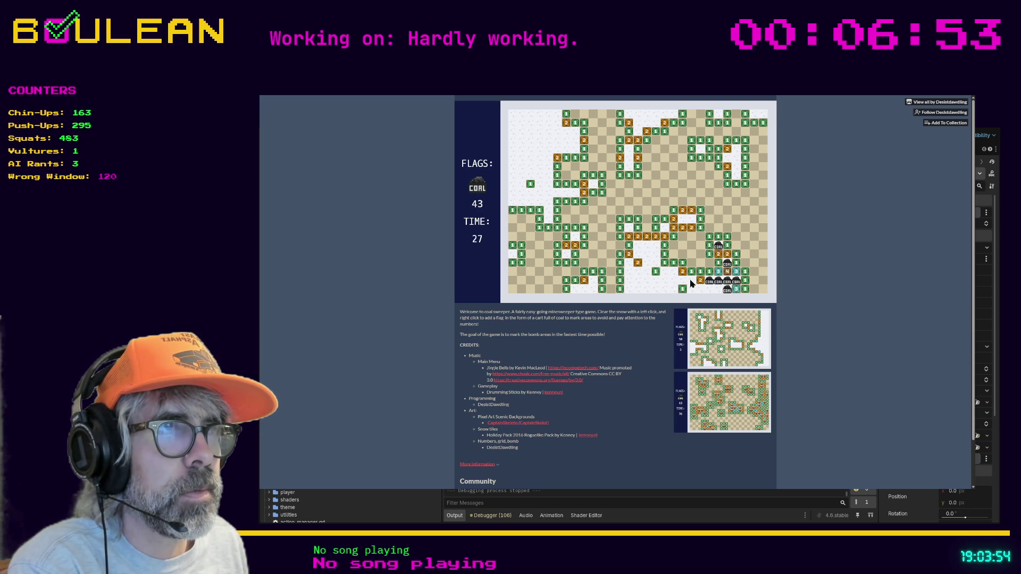
click(690, 282)
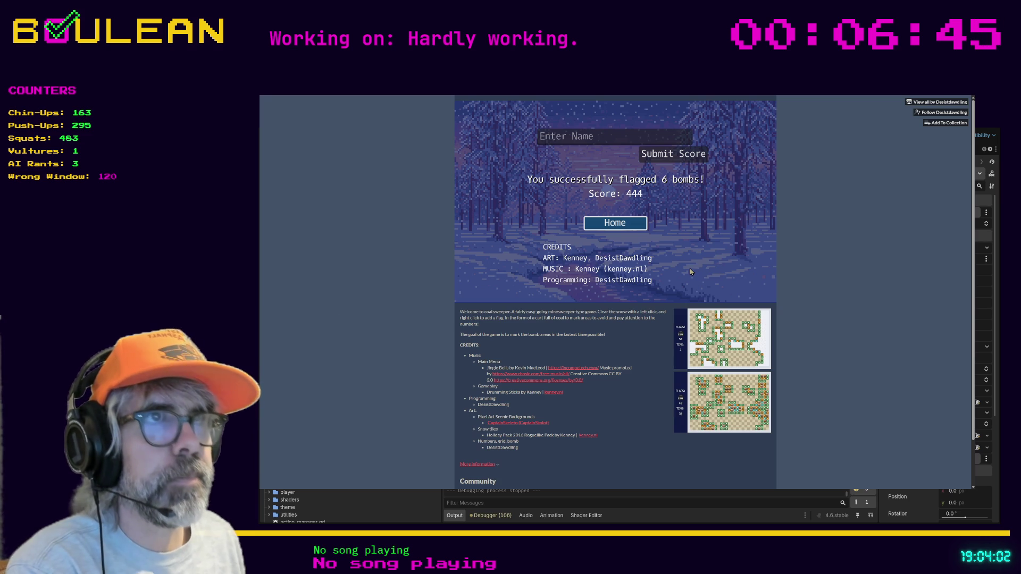
Step: Submit the 444 score under the player's name, return to the title and start a new round
click(602, 141)
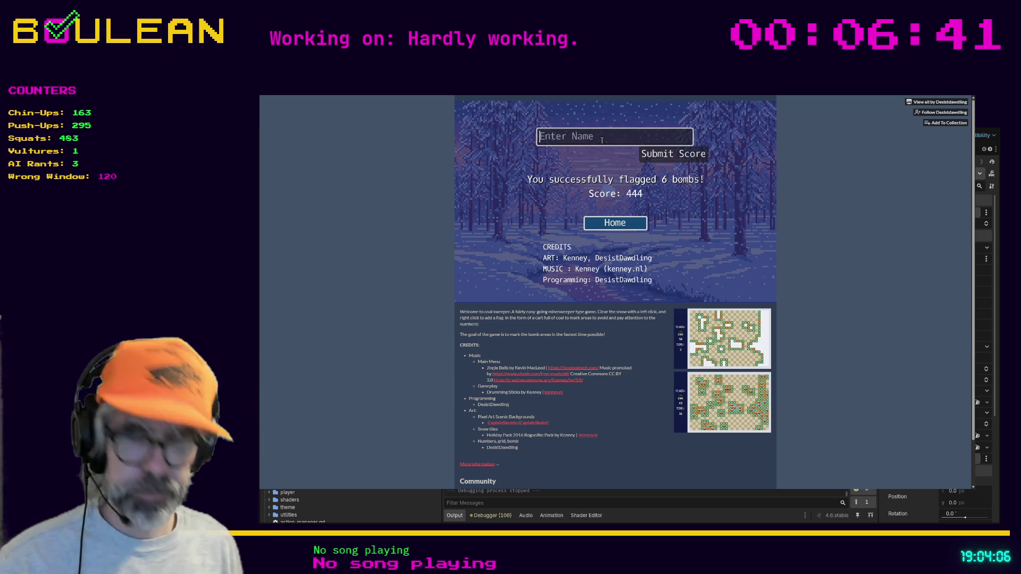
text(boulean)
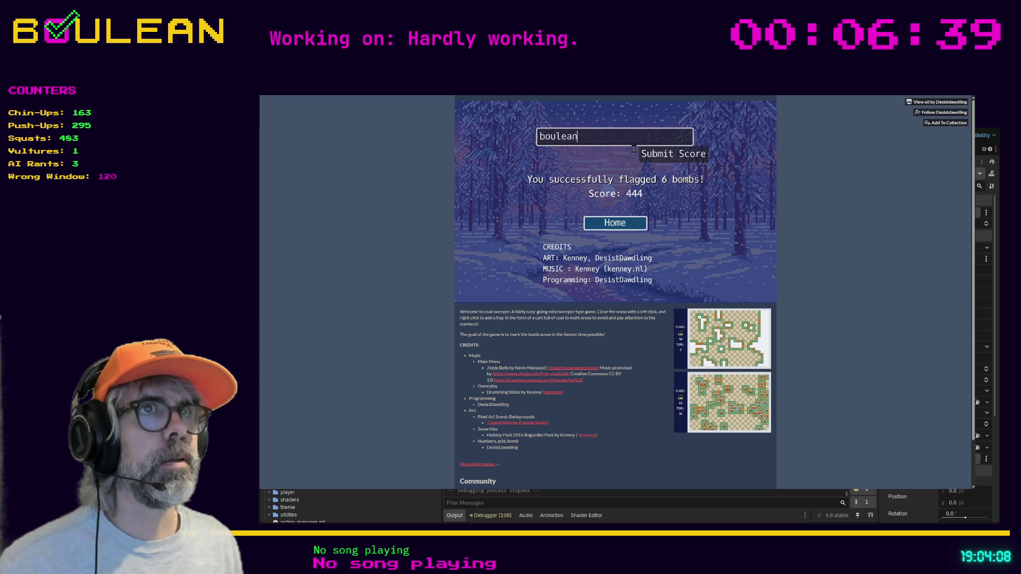
click(658, 159)
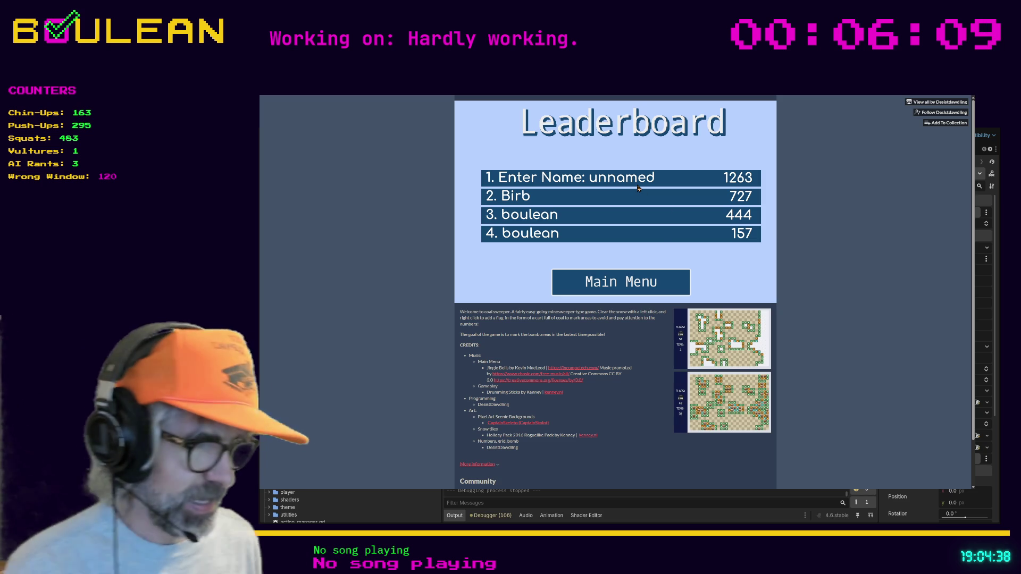
click(594, 283)
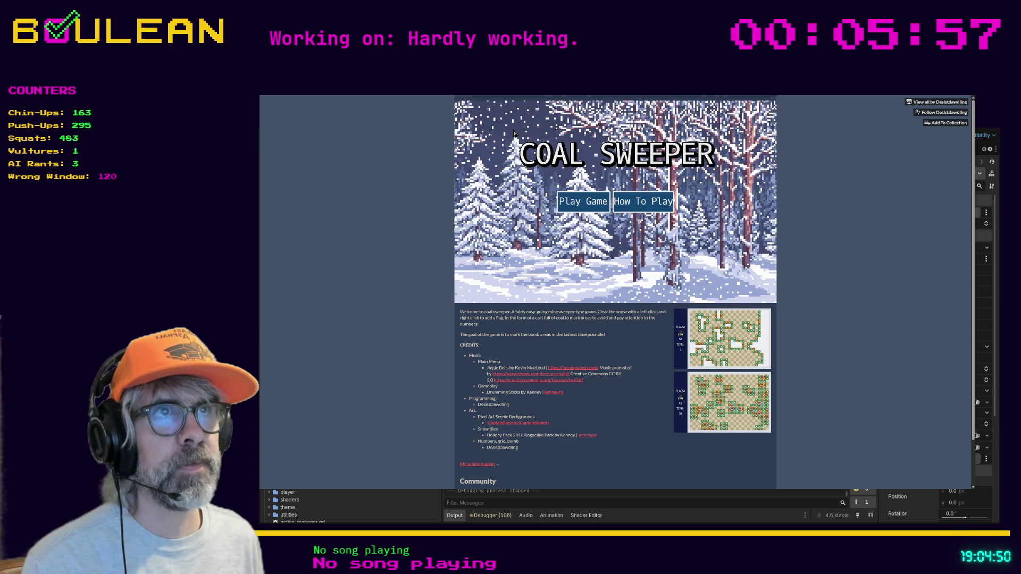
click(585, 203)
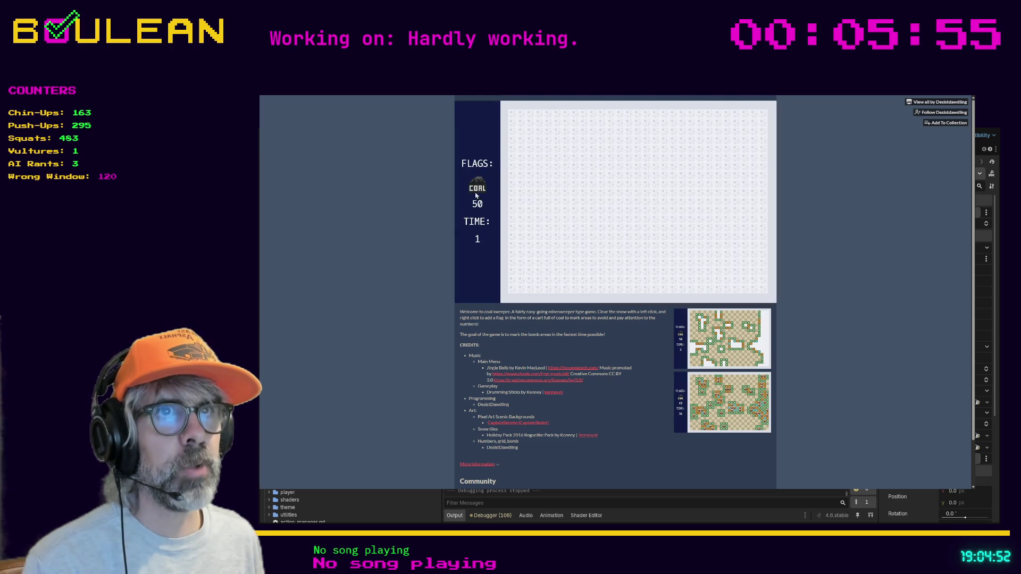
Step: Play the round: reveal tiles, flag two bombs, then set off a bomb
right_click(603, 210)
right_click(655, 194)
right_click(656, 195)
right_click(602, 212)
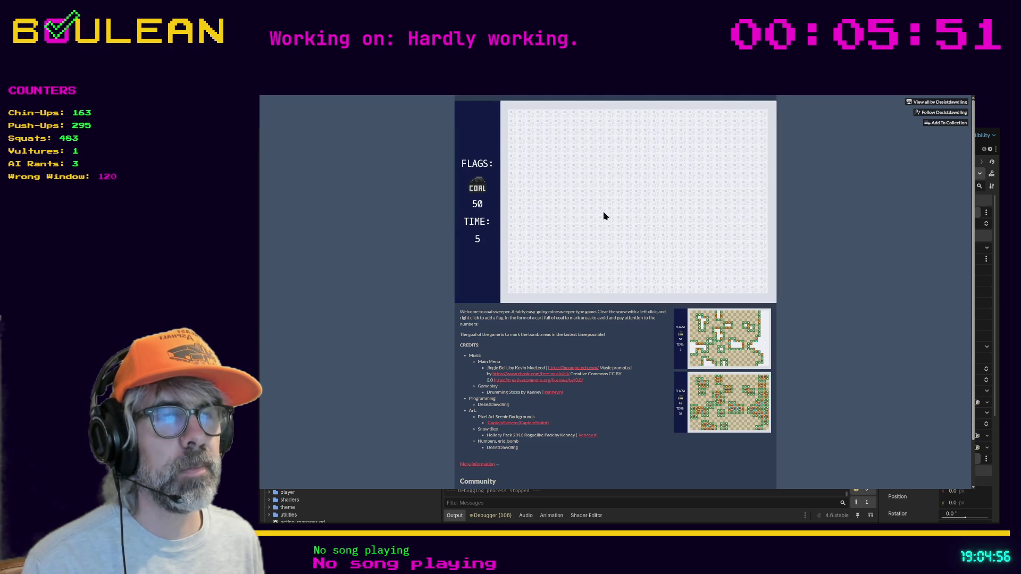
click(641, 213)
click(635, 227)
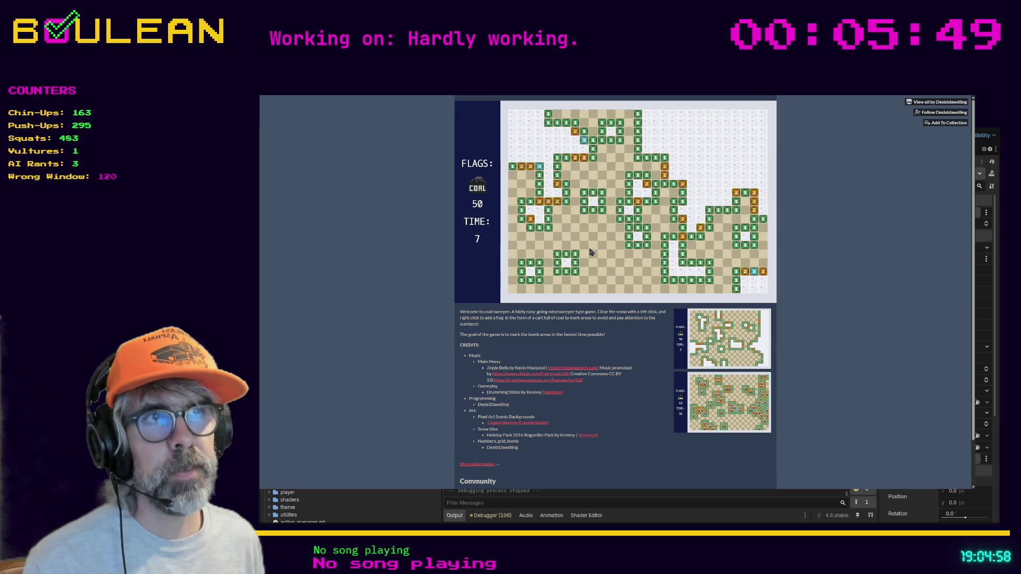
right_click(628, 212)
right_click(637, 194)
click(640, 192)
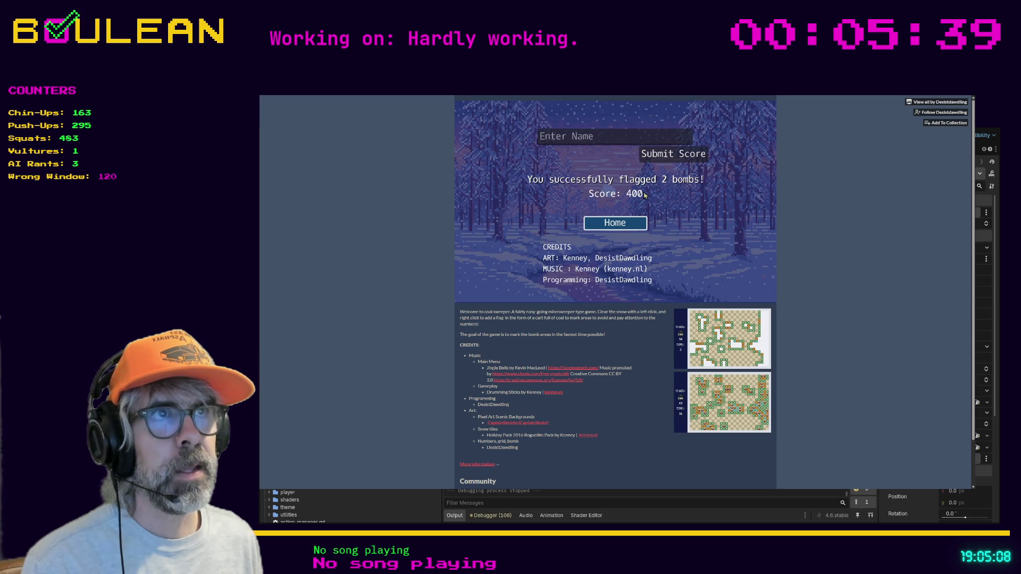
Step: Type the player name in the score field and submit the 400-point score
click(606, 137)
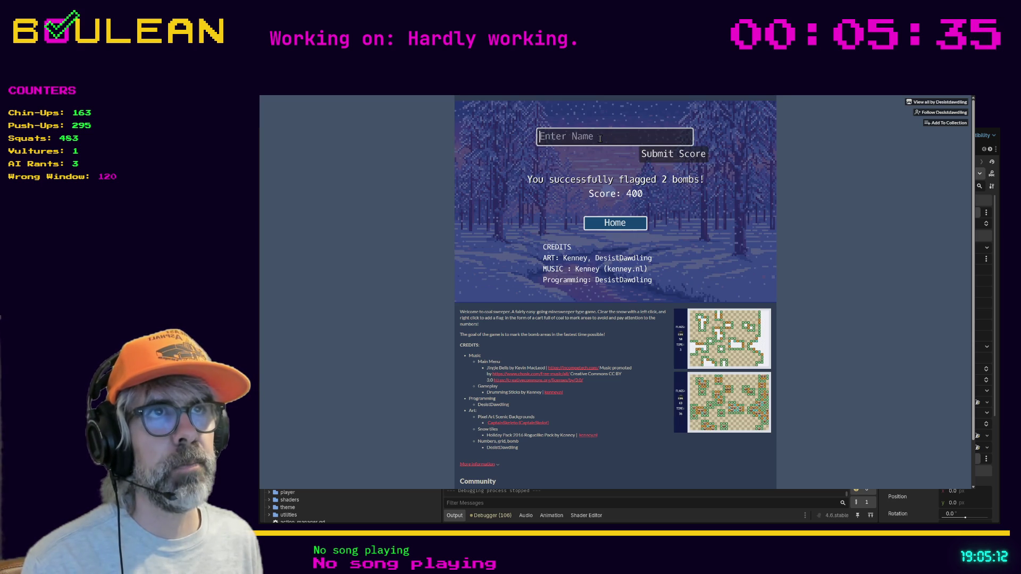
click(664, 158)
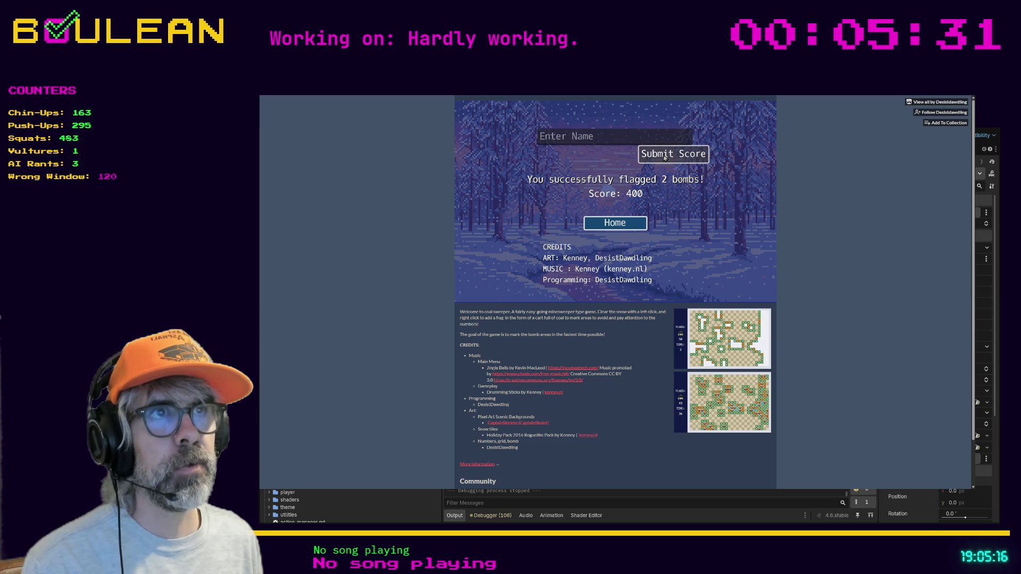
click(621, 143)
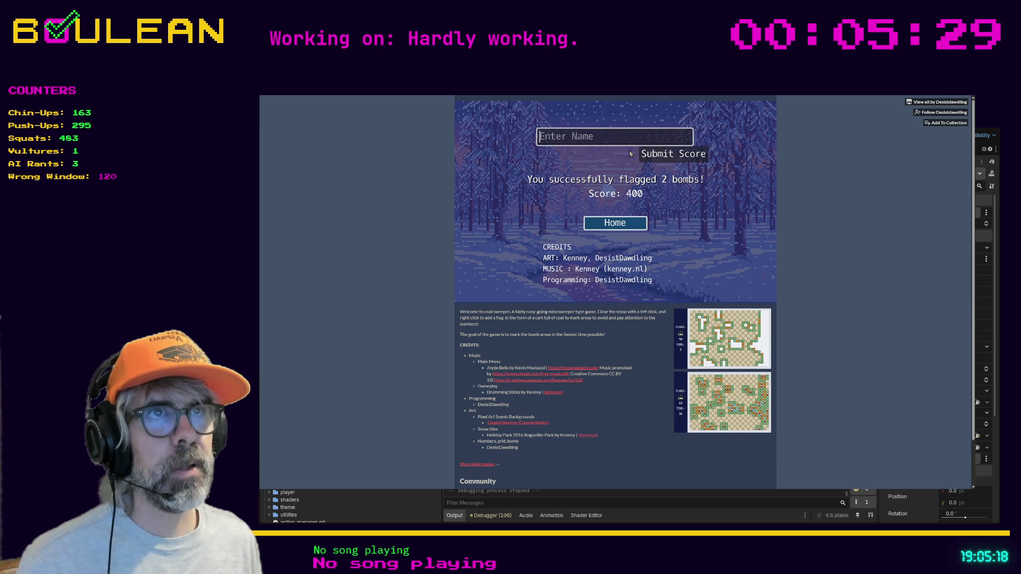
text(tes)
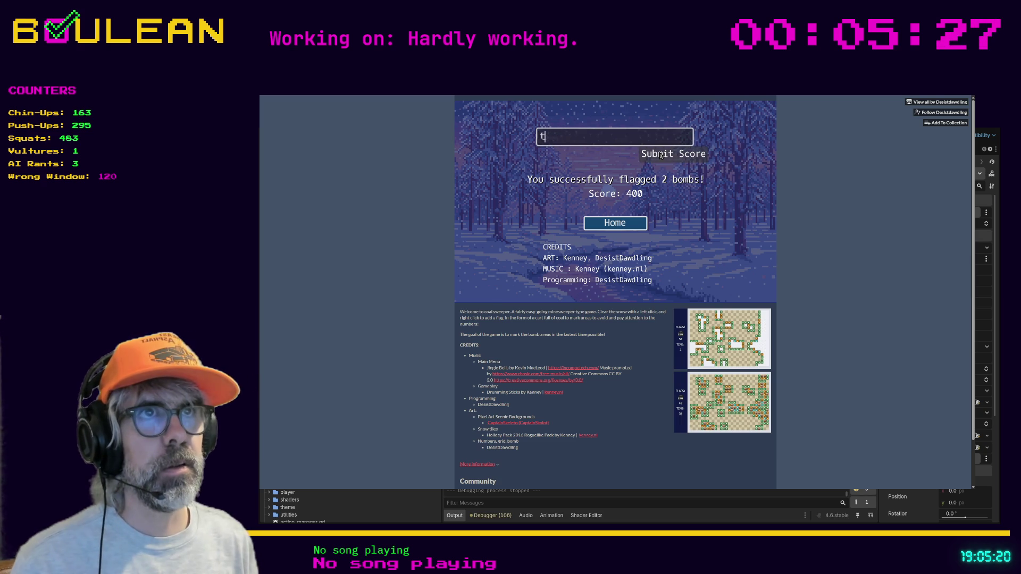
key(BackSpace)
text(boulea)
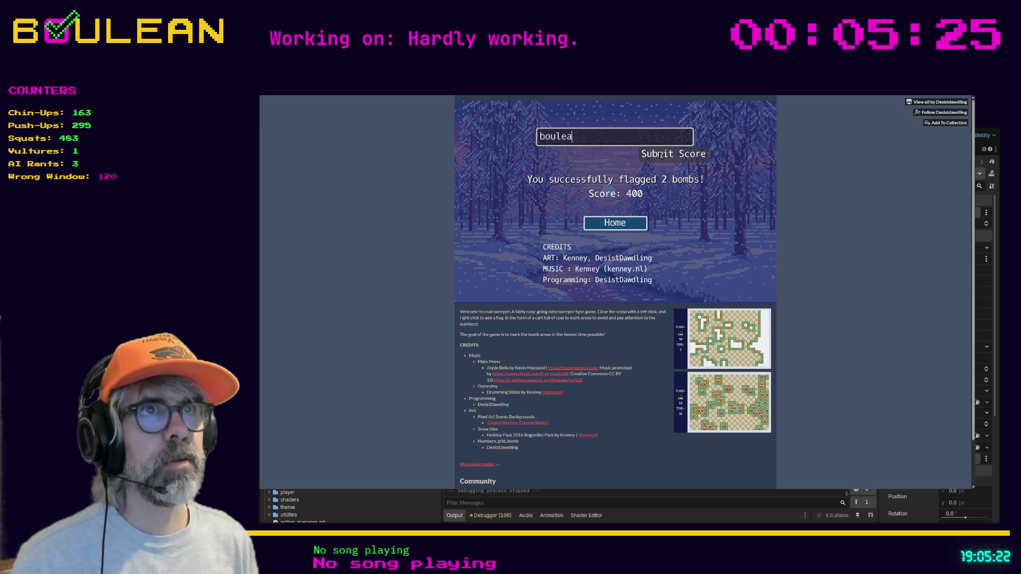
text(n)
click(682, 159)
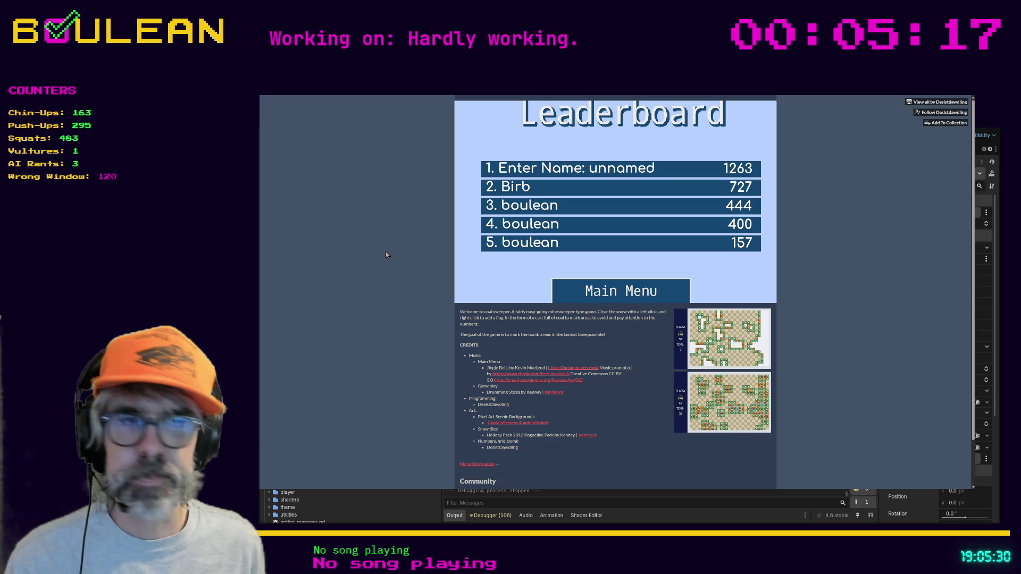
Step: Start a new round and reveal tiles until a bomb is hit
click(569, 282)
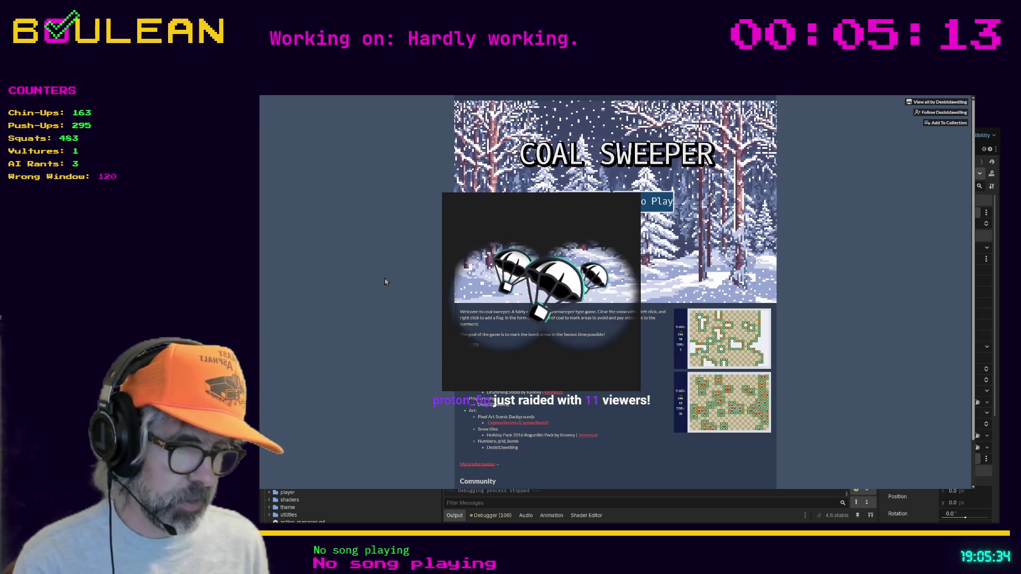
click(619, 207)
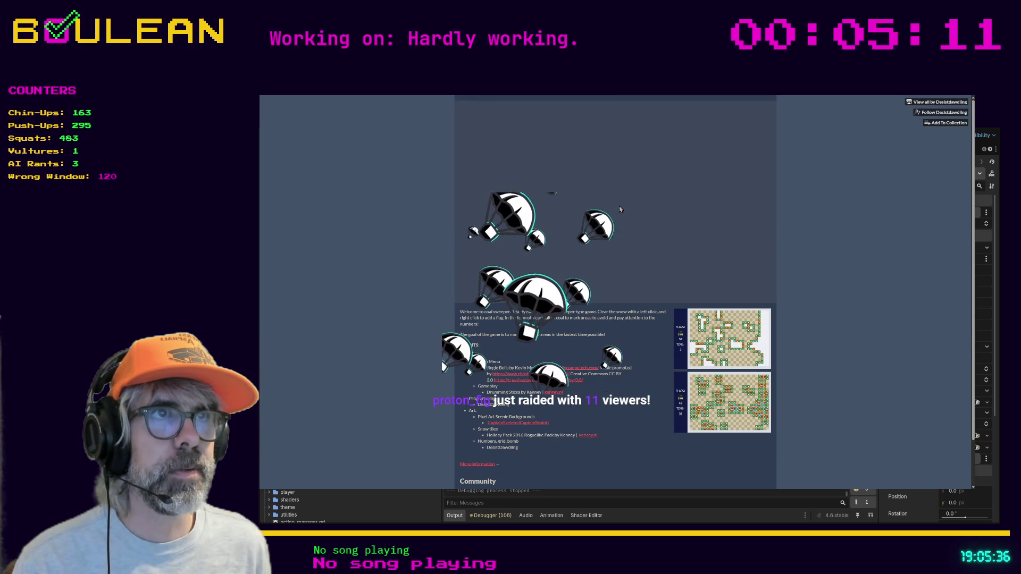
click(582, 204)
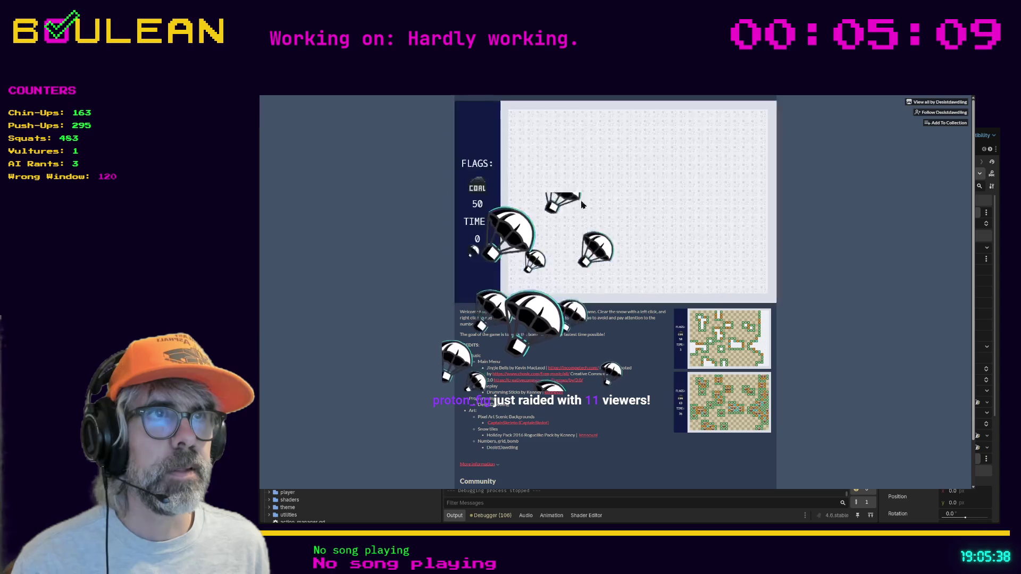
click(645, 216)
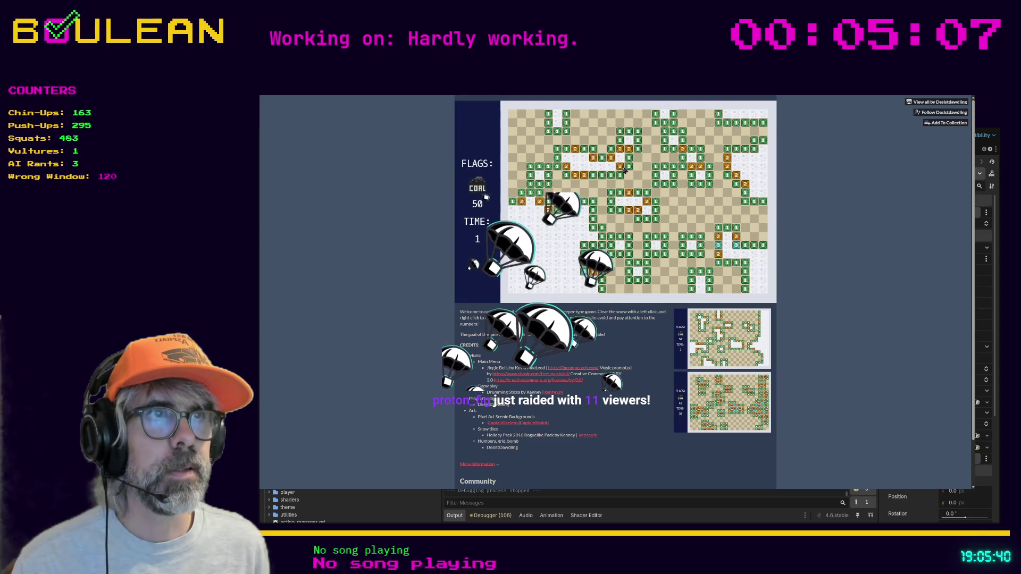
click(643, 214)
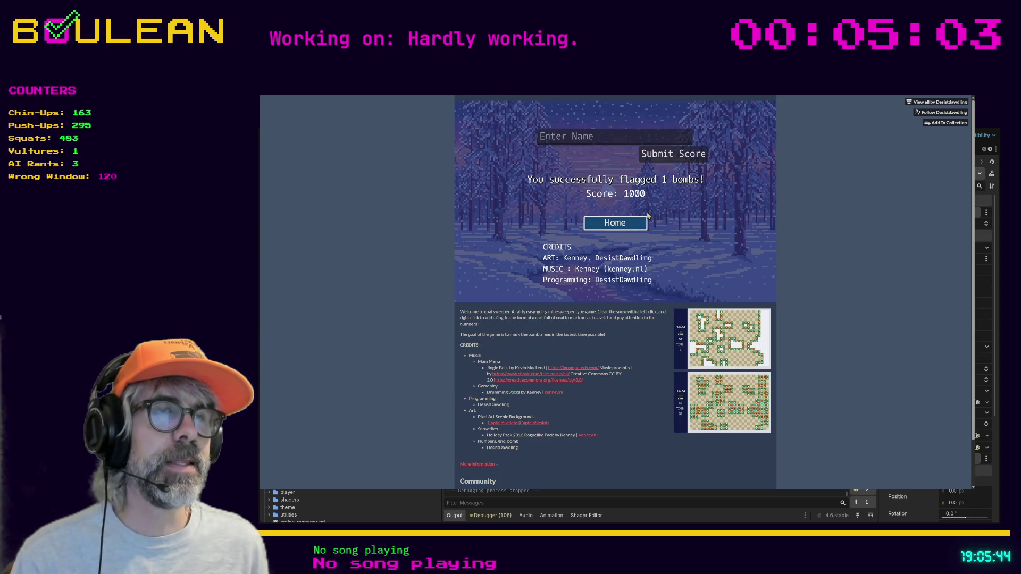
Step: Submit the 1000-point score under the player's name and exit fullscreen with F11
click(622, 135)
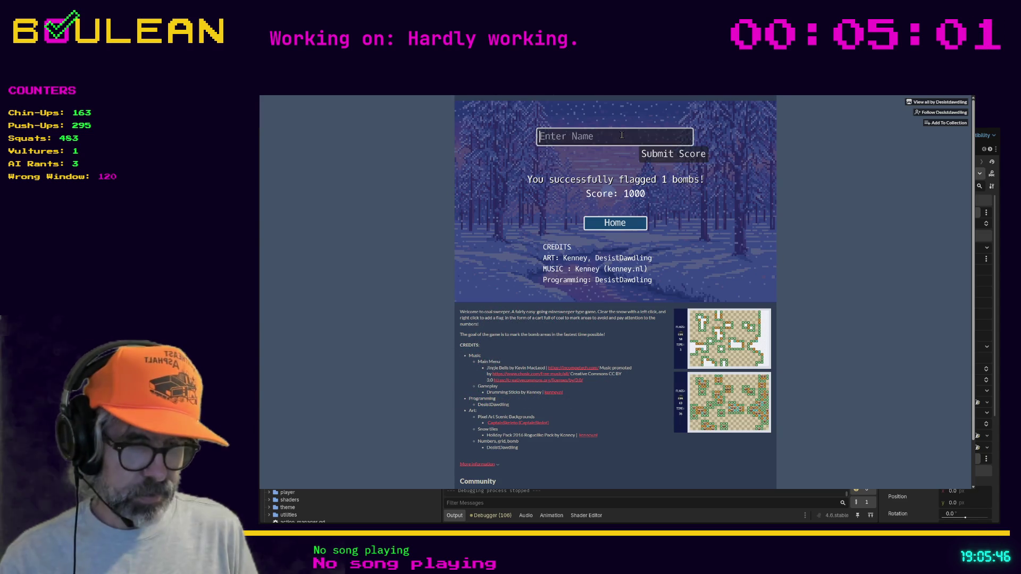
text(boulean)
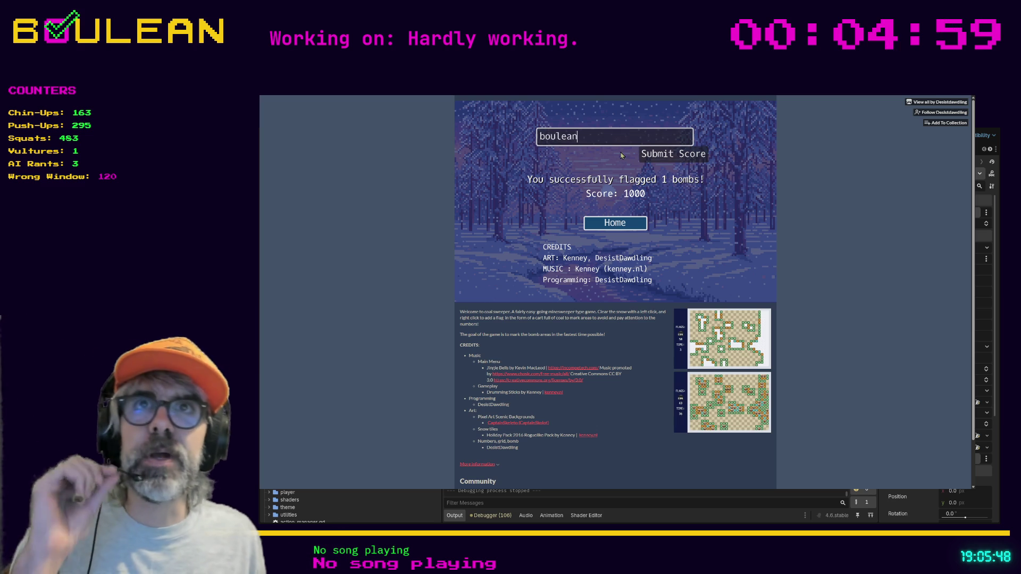
click(662, 160)
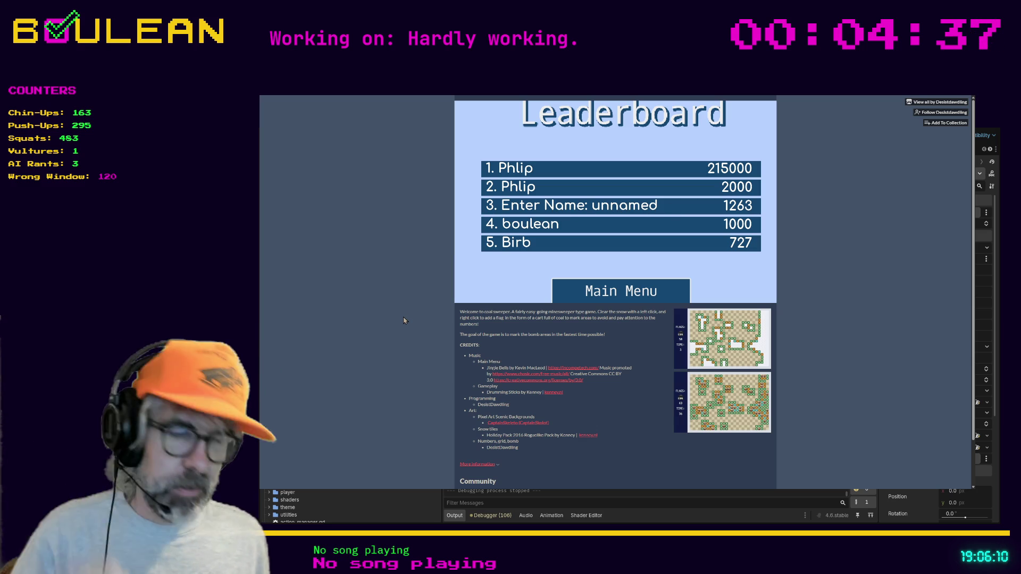
key(F11)
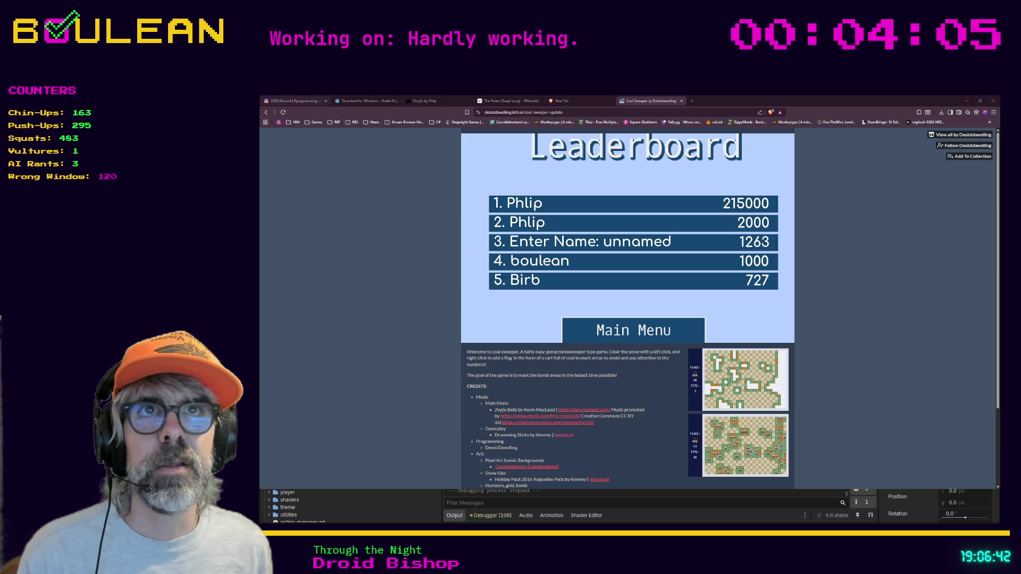
Step: Open Discord's #stream-discussion channel and view the leaderboard screenshot enlarged
click(297, 101)
scroll(326, 231, up, 3)
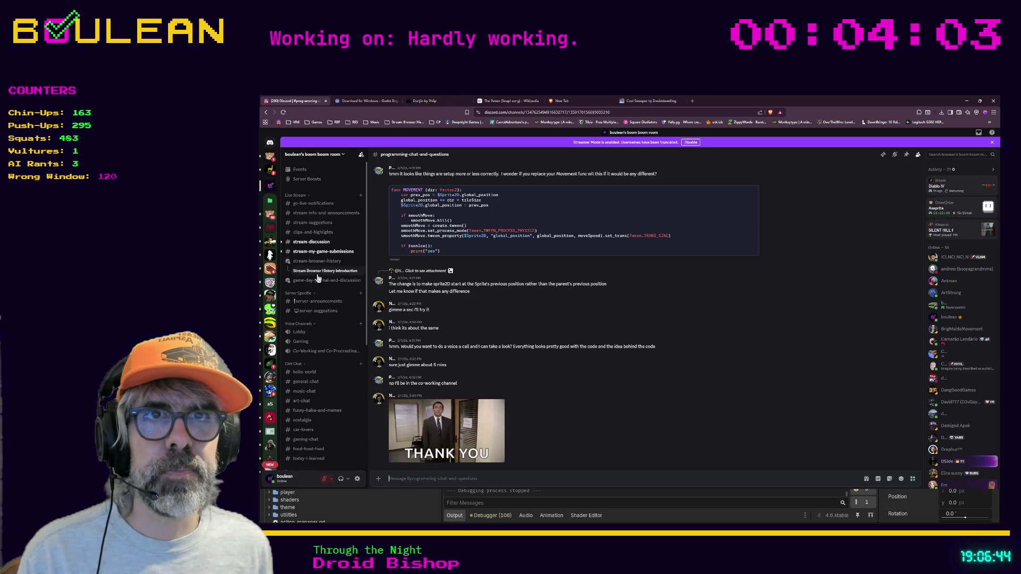
click(313, 242)
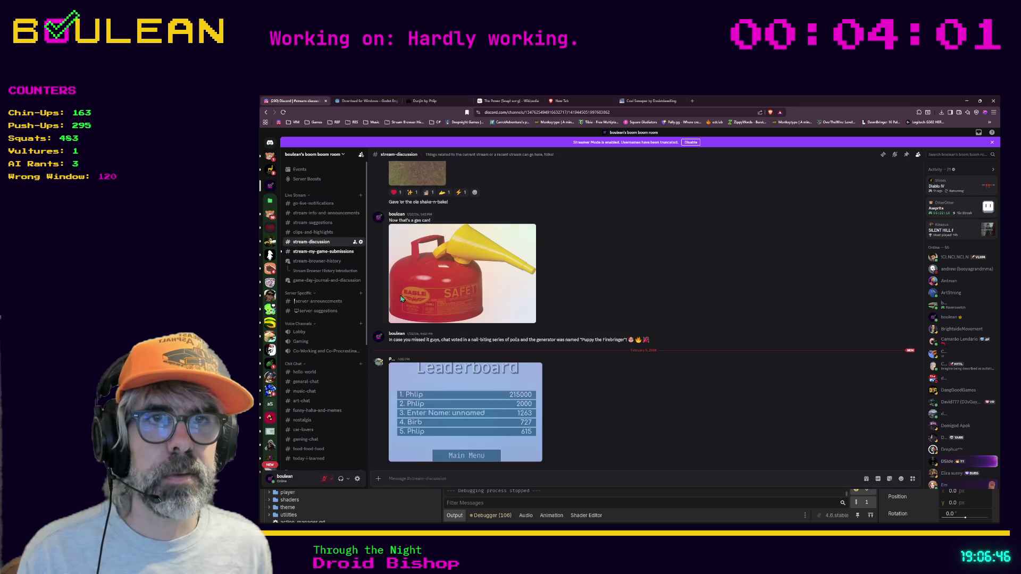
click(503, 404)
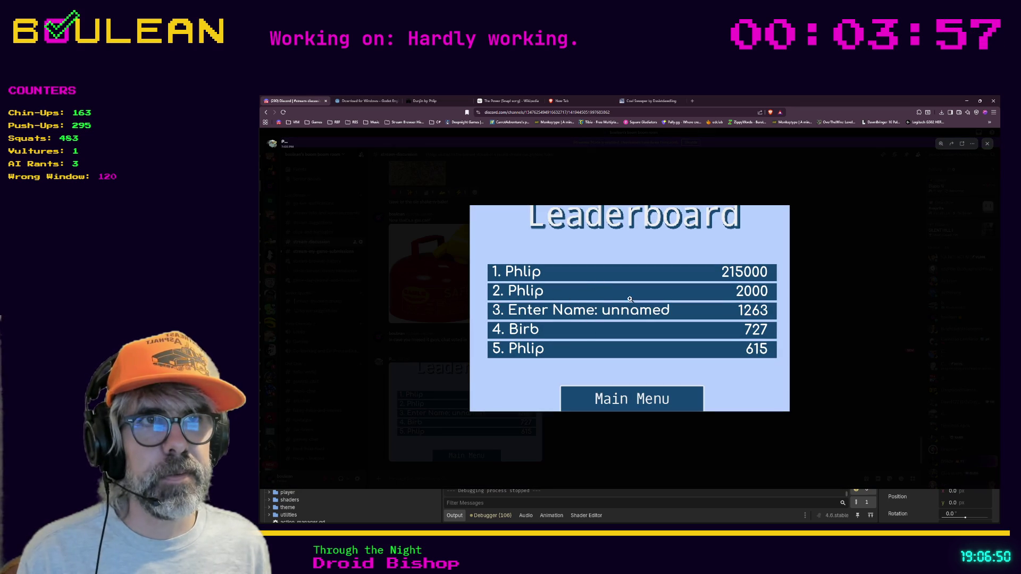
click(626, 437)
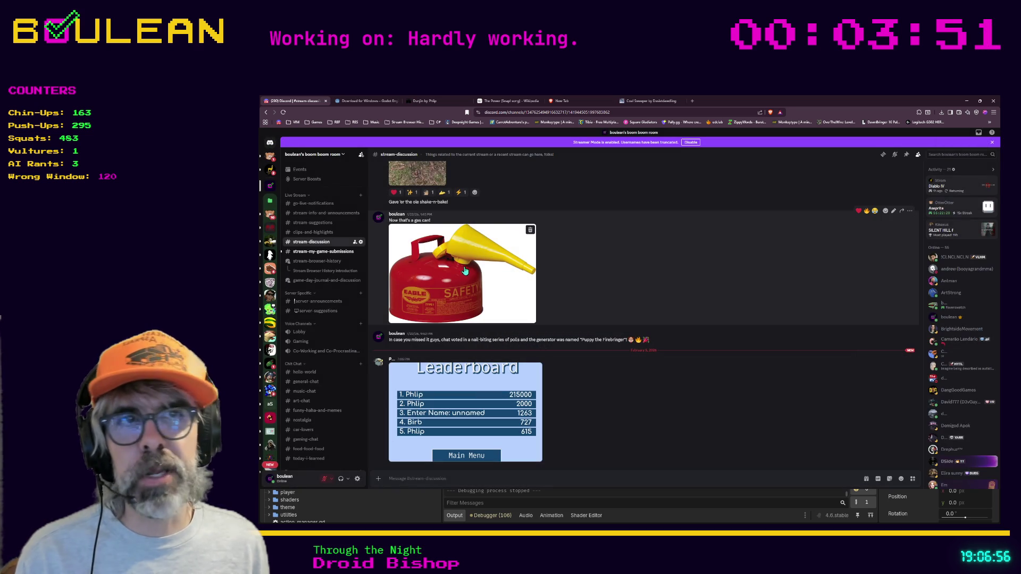
Step: View the gas can picture enlarged, then start a new browser tab
click(464, 268)
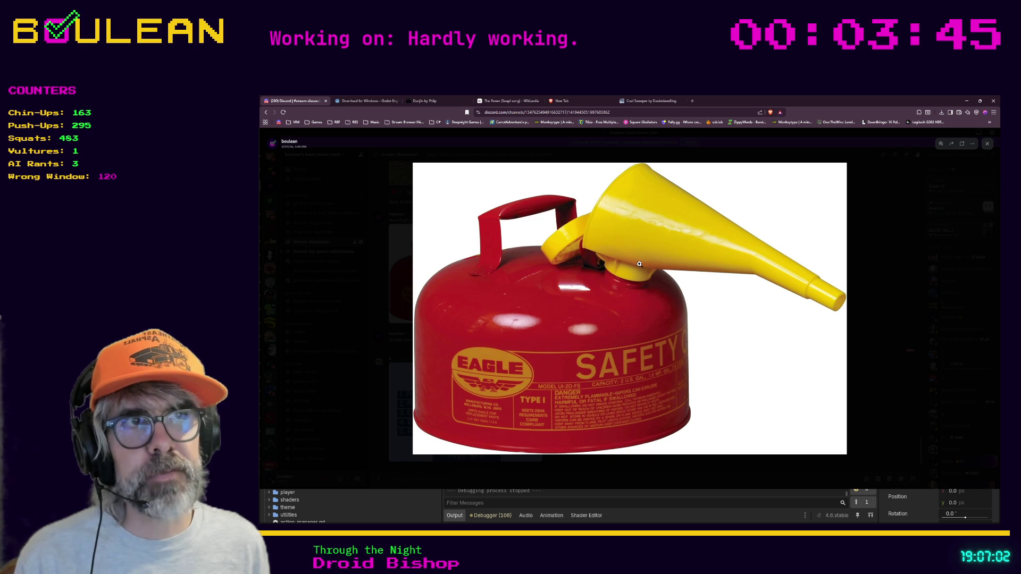
click(862, 400)
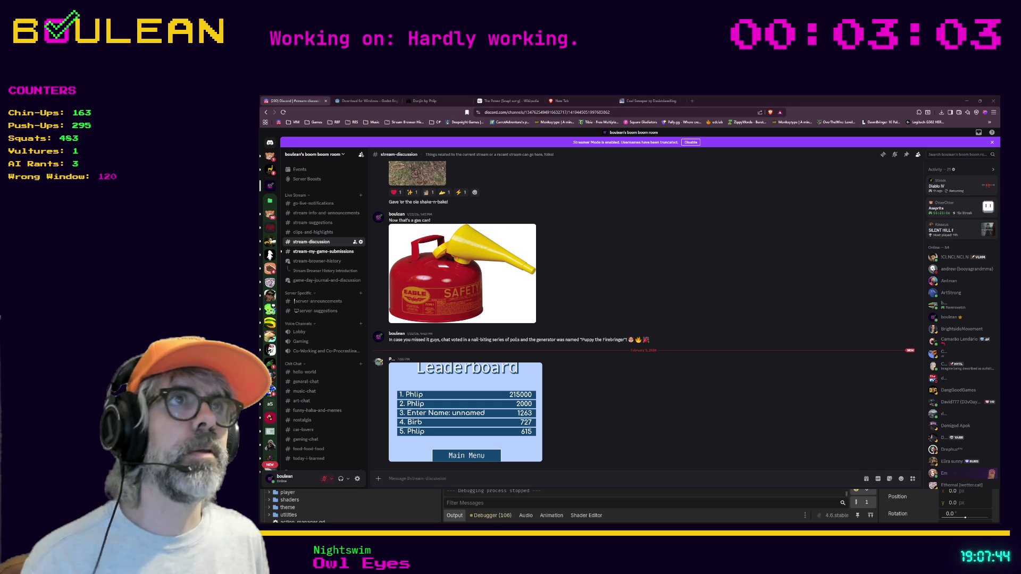
click(692, 101)
Step: Search 'silentwolf godot', open silentwolf.com and read through its leaderboard features
text(silentwo)
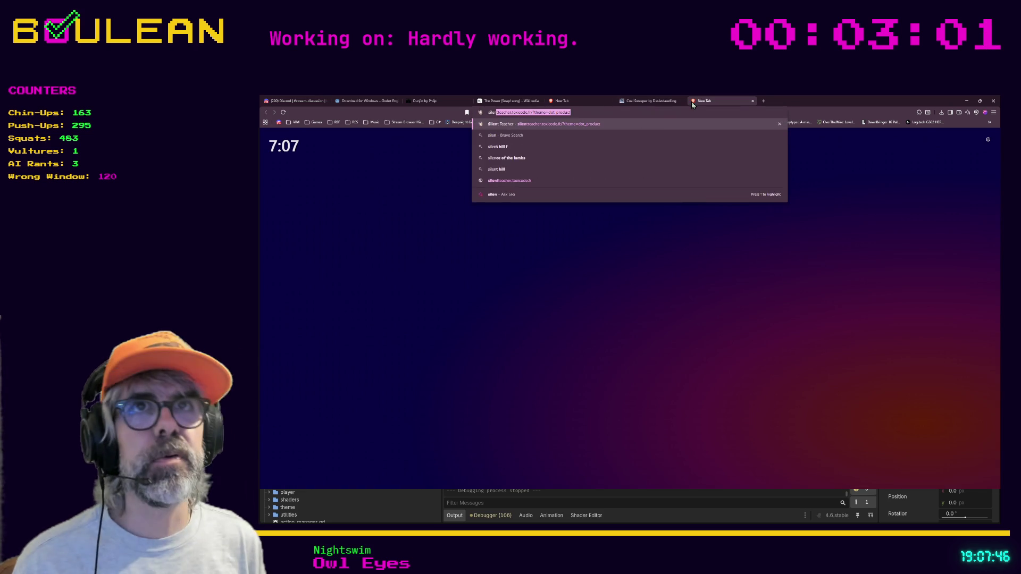
text(lf godot)
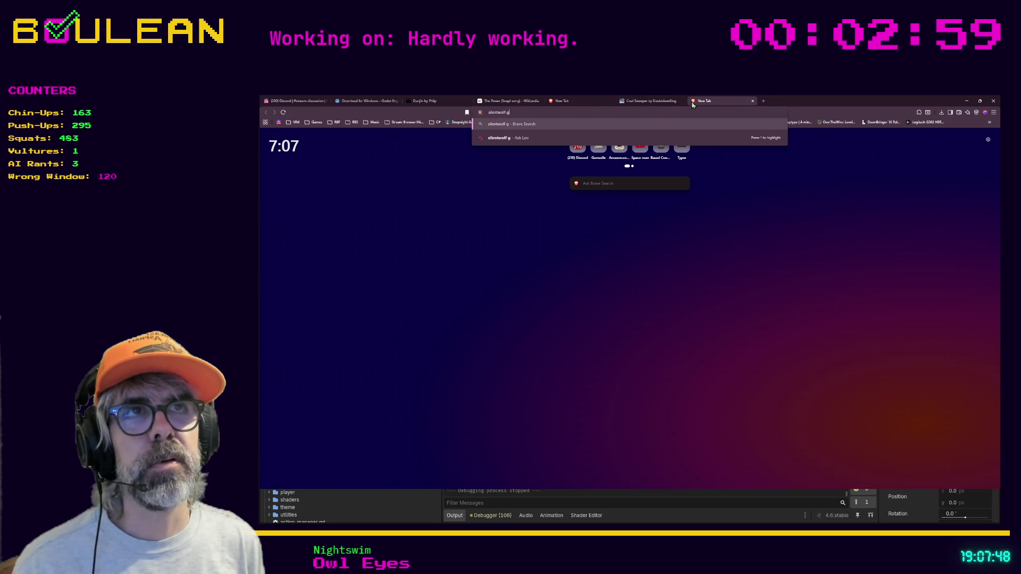
key(Return)
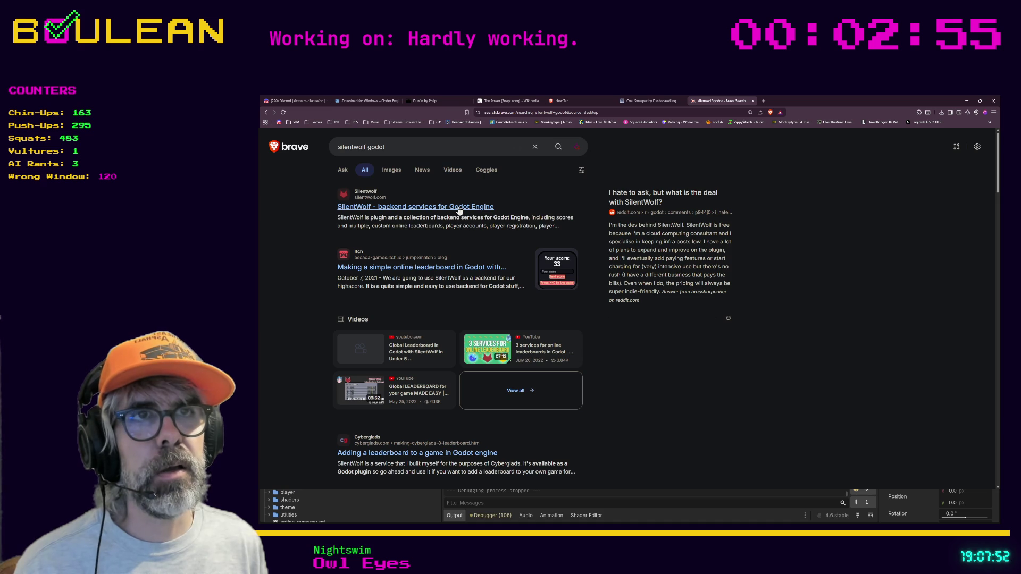
click(459, 207)
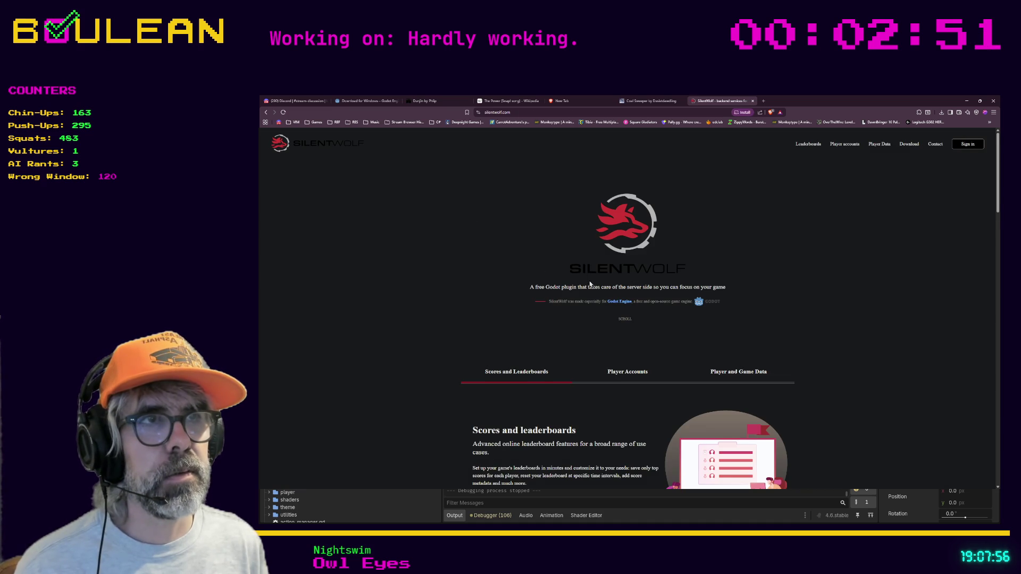
scroll(593, 296, down, 2)
scroll(592, 300, down, 2)
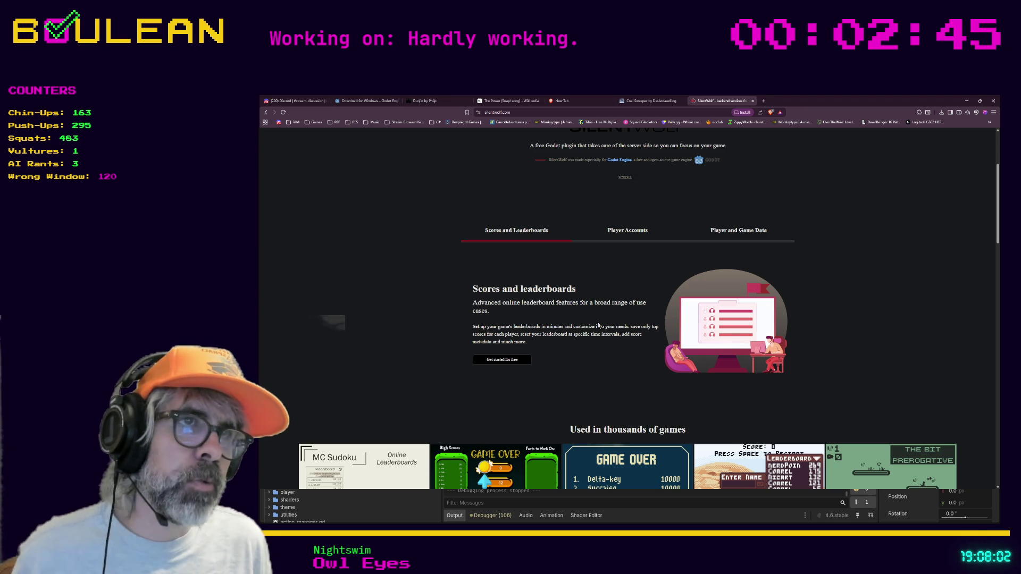
scroll(619, 322, down, 3)
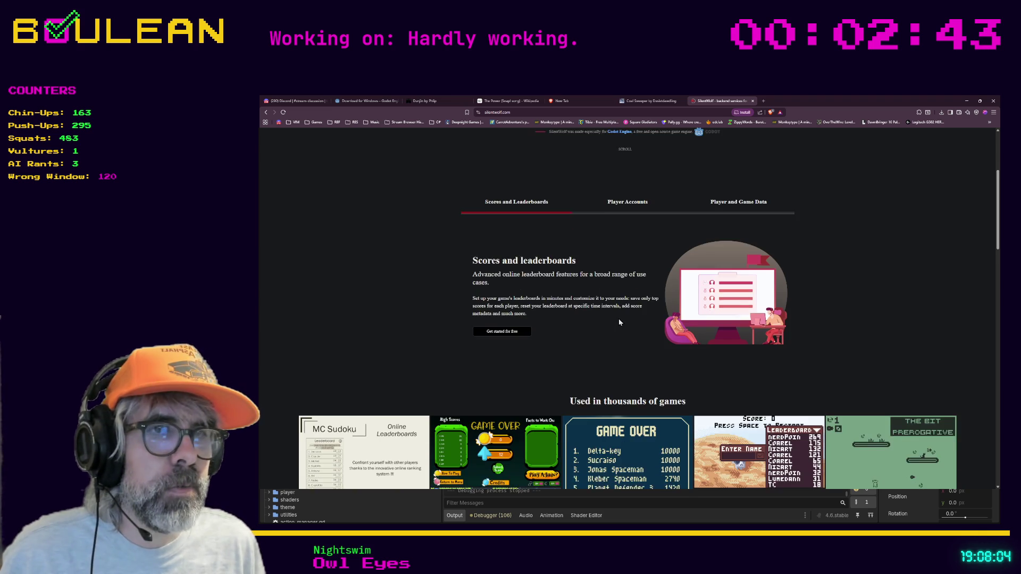
scroll(620, 322, down, 2)
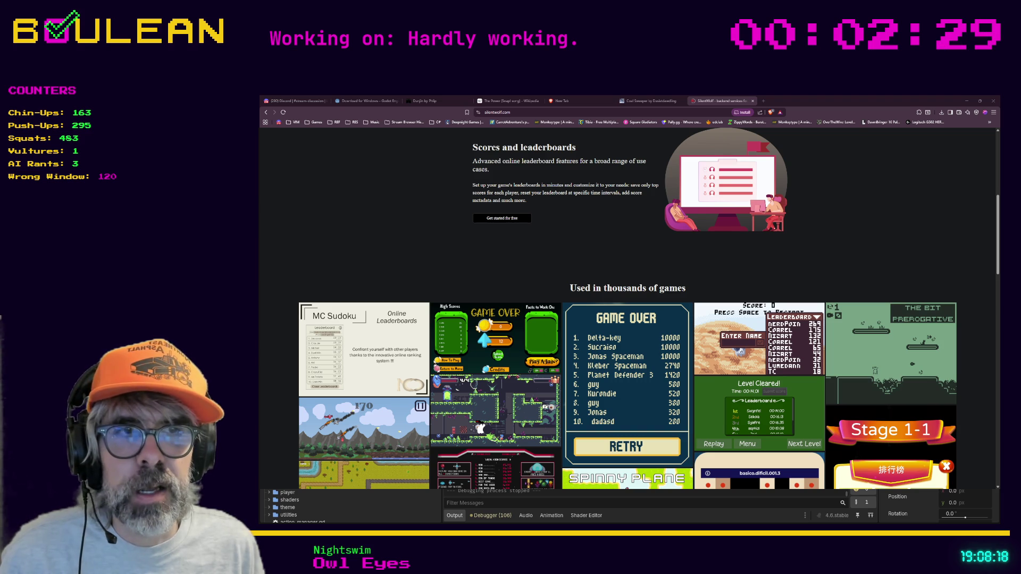
scroll(627, 308, up, 3)
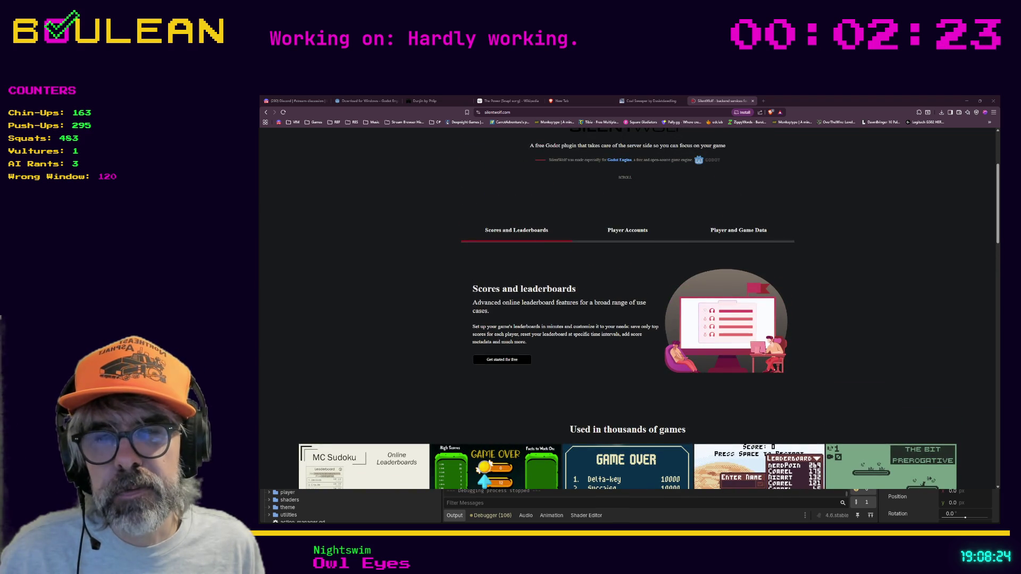
scroll(627, 308, up, 1)
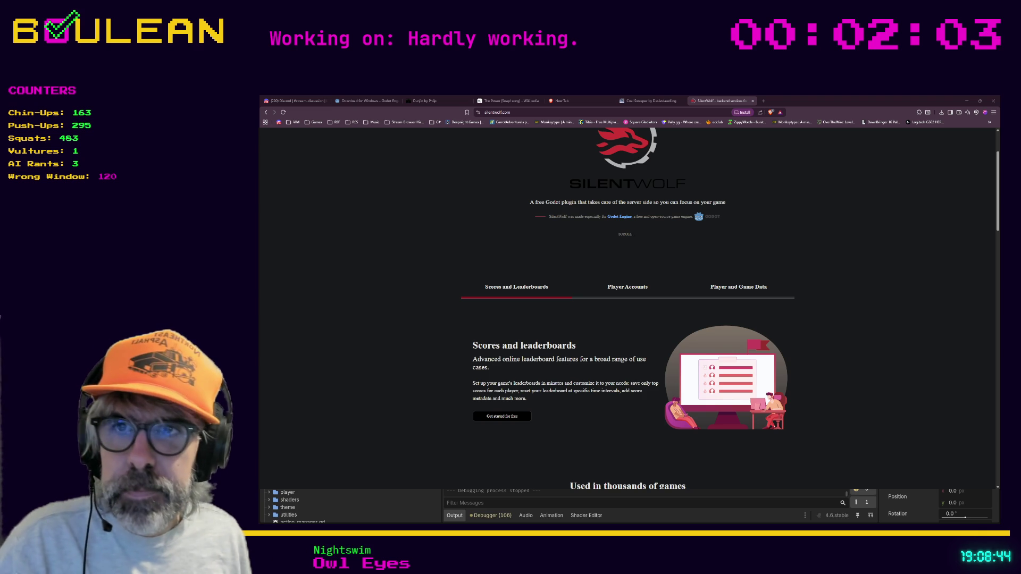
scroll(627, 308, up, 2)
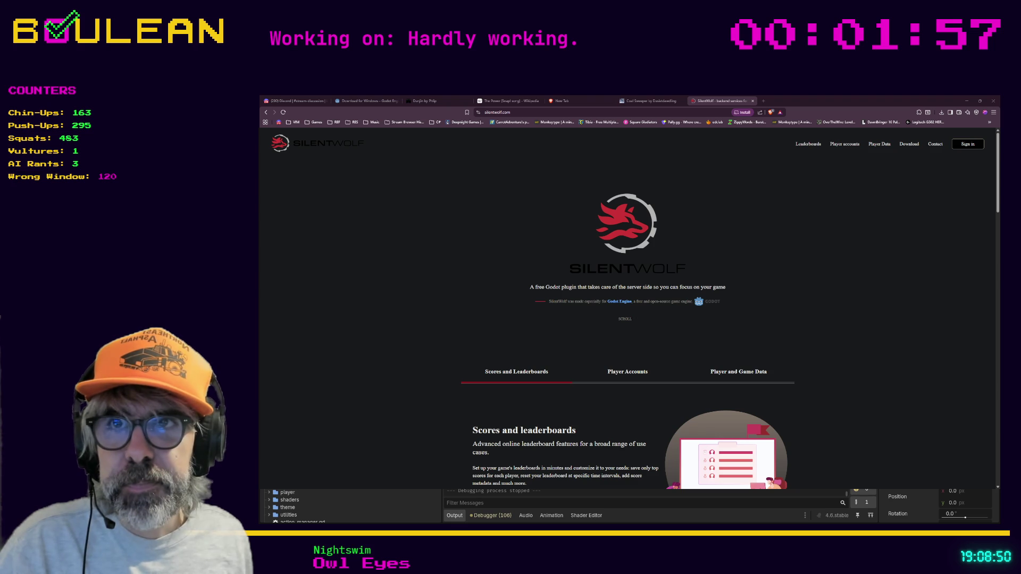
scroll(628, 309, down, 2)
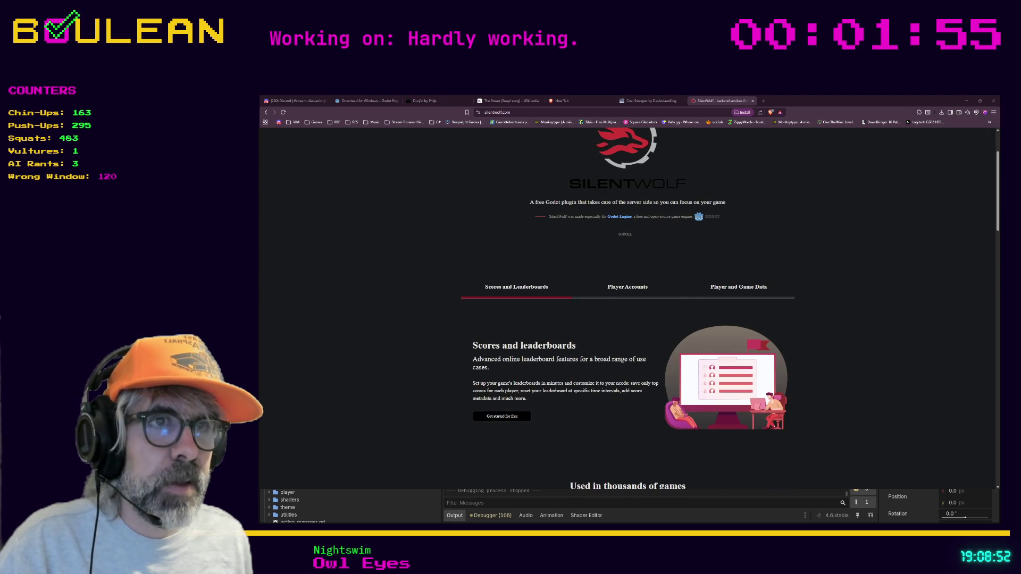
Step: Bookmark the SilentWolf site via its address, then switch back to the Godot editor
click(502, 112)
drag(494, 115, 488, 122)
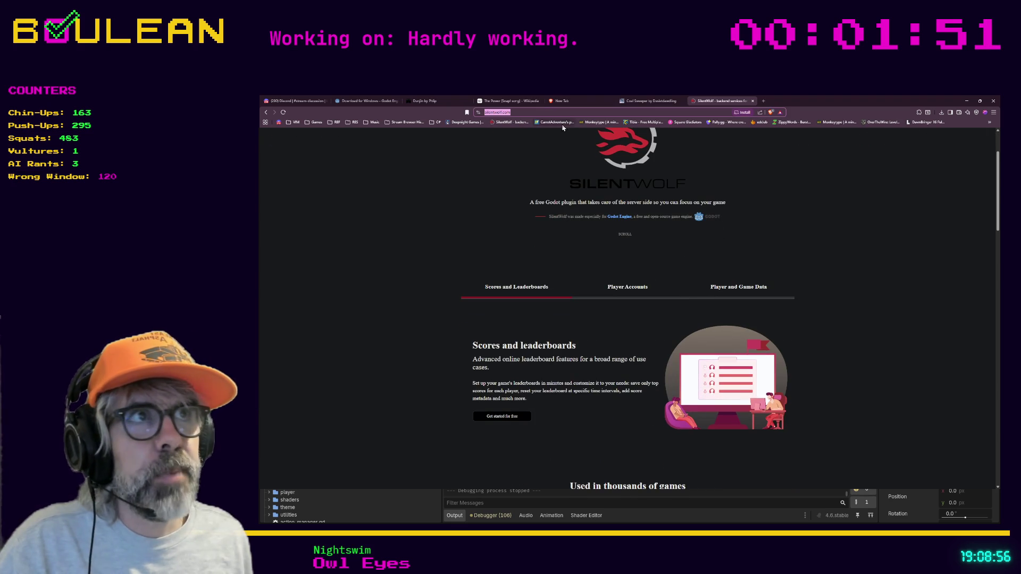
click(437, 242)
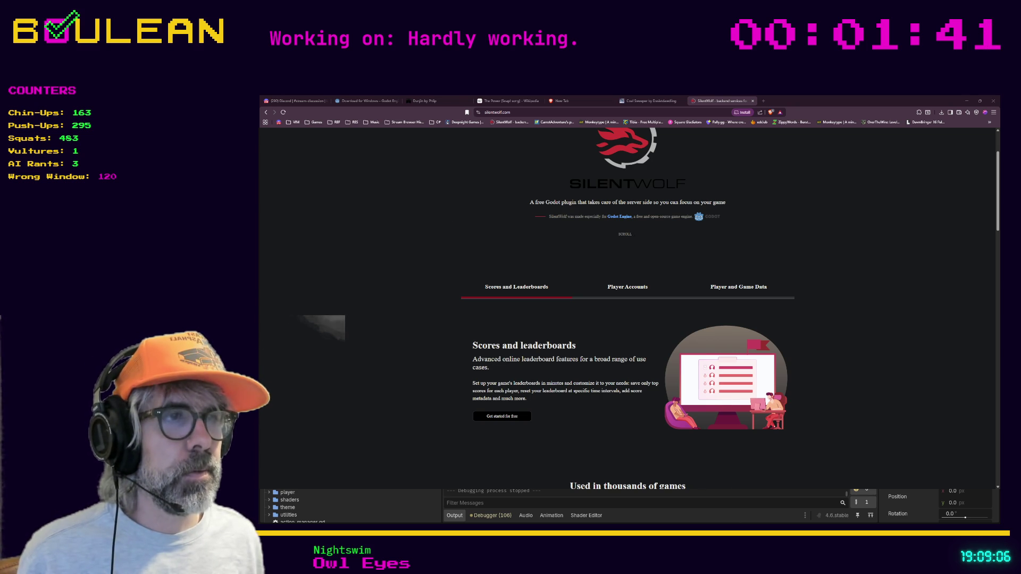
click(892, 224)
key(alt+Tab)
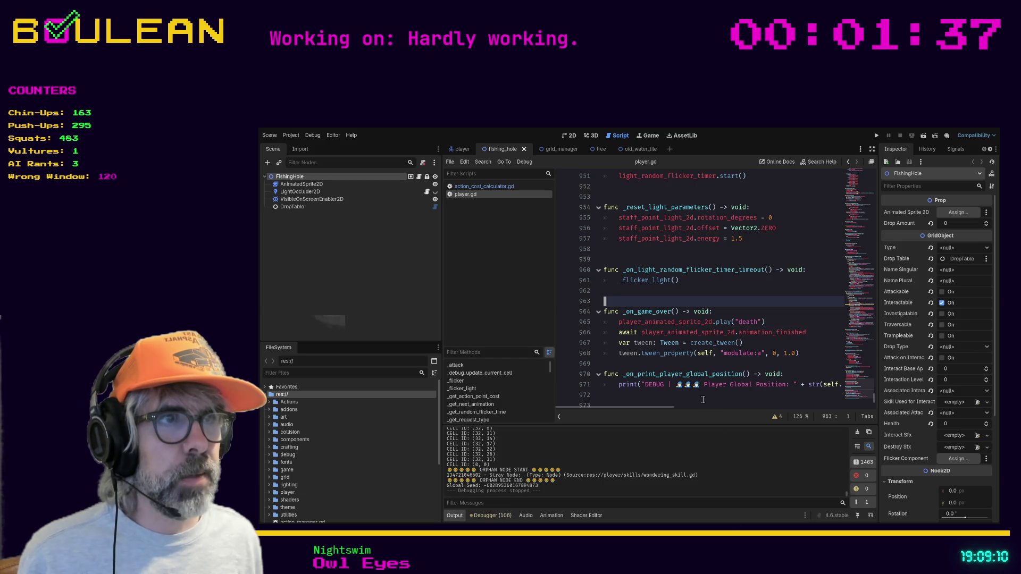
Step: With the cursor on blank line 962 of player.gd, run and playtest the game, then stop it
click(731, 395)
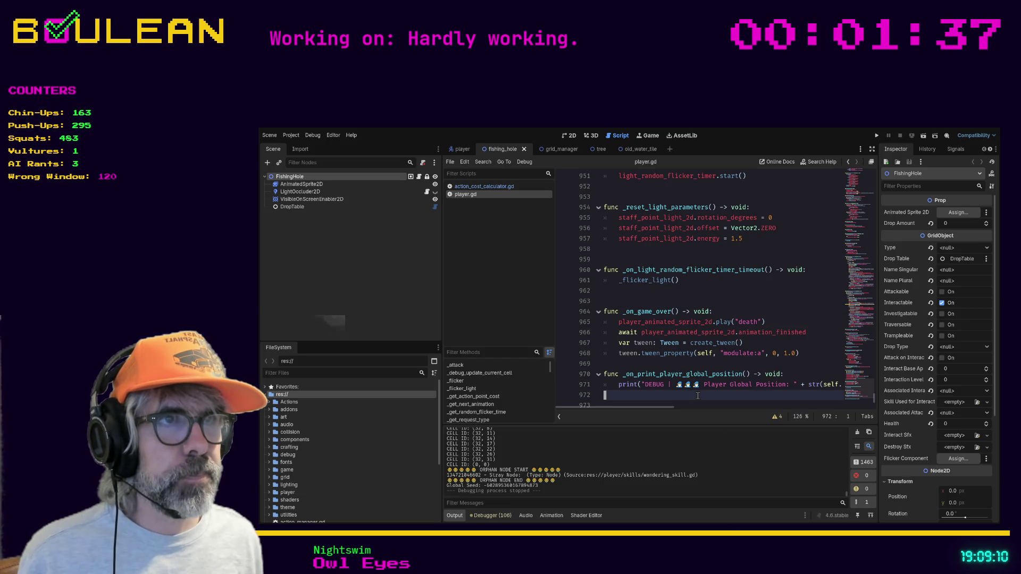
scroll(730, 346, down, 2)
scroll(731, 346, up, 3)
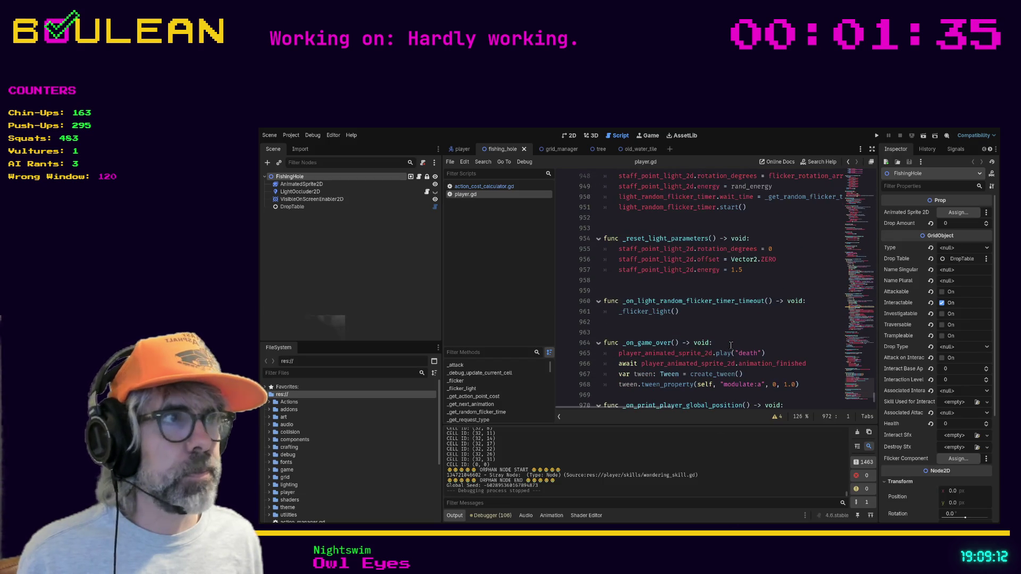
click(693, 322)
key(F5)
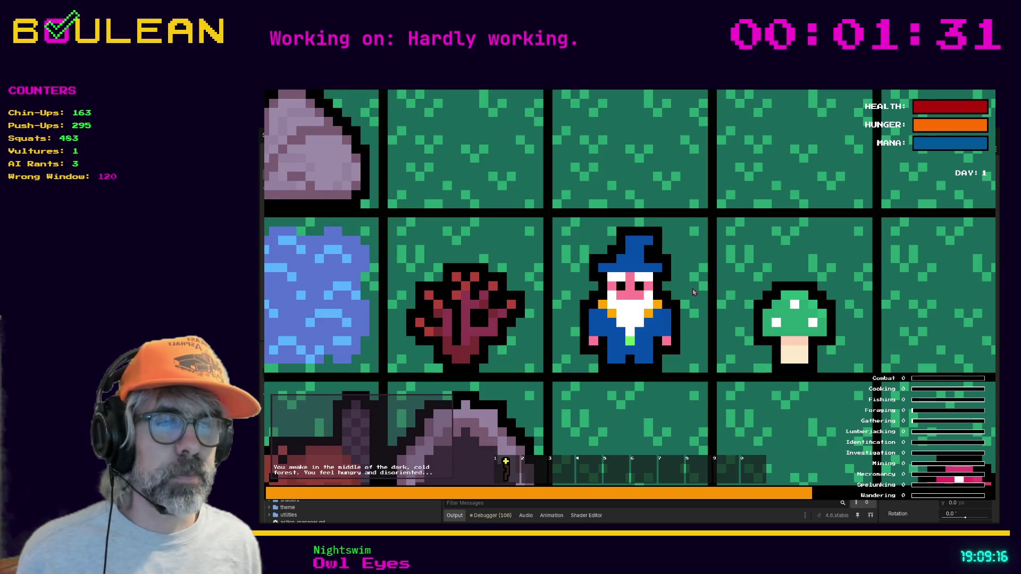
scroll(693, 292, down, 1)
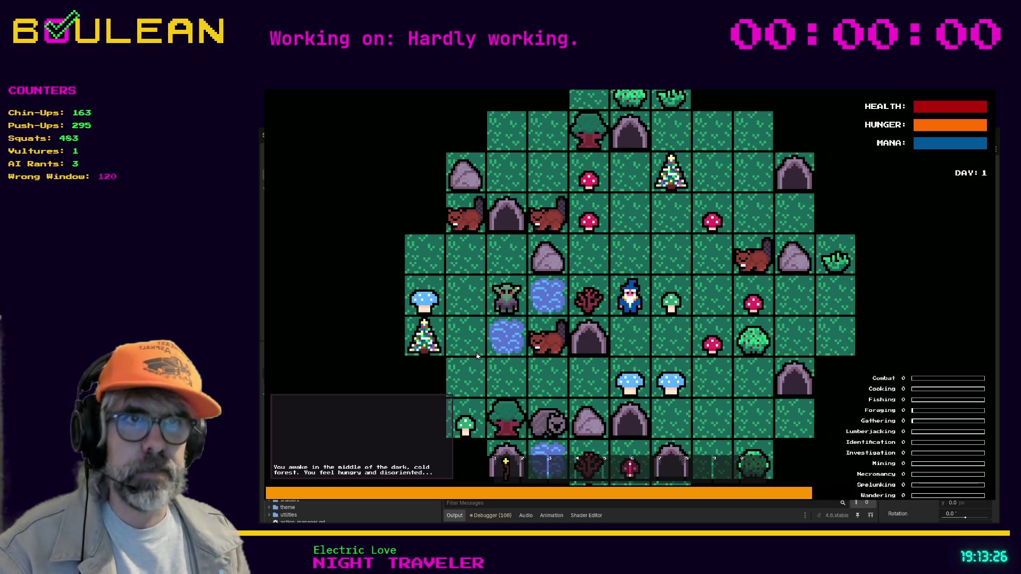
key(F8)
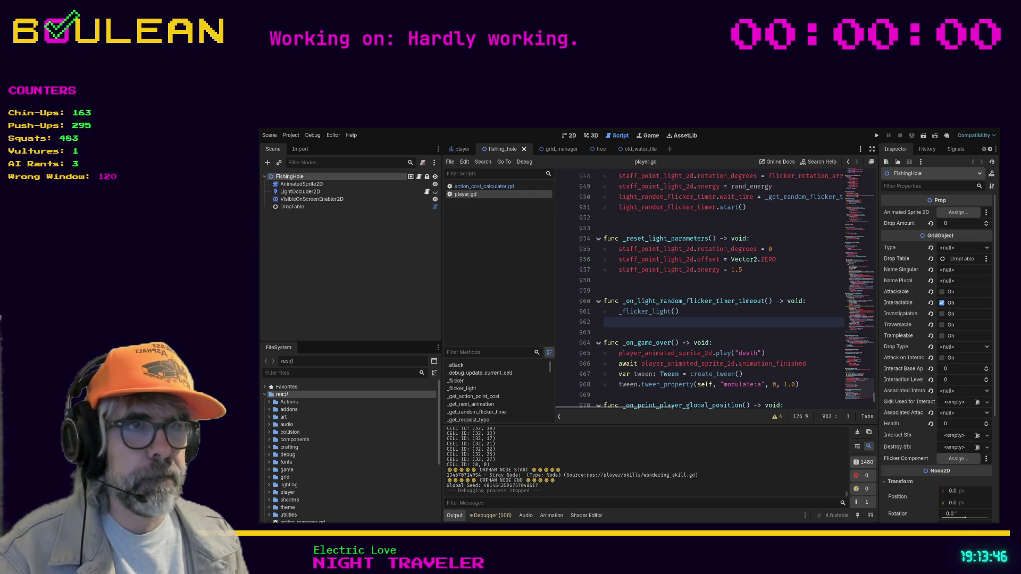
Step: Put the cursor on empty line 963 of player.gd, then switch to the web browser
click(719, 329)
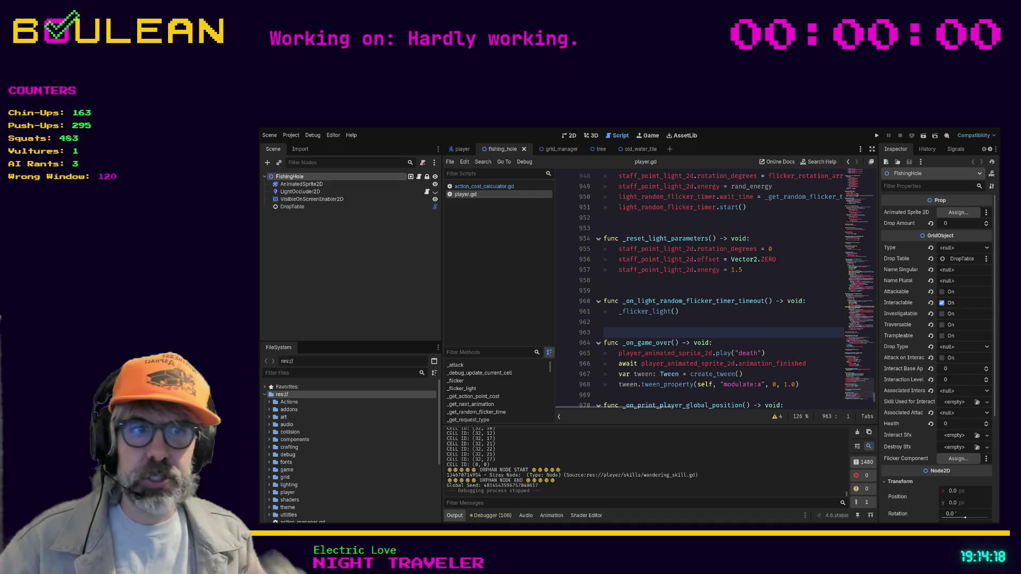
key(alt+Tab)
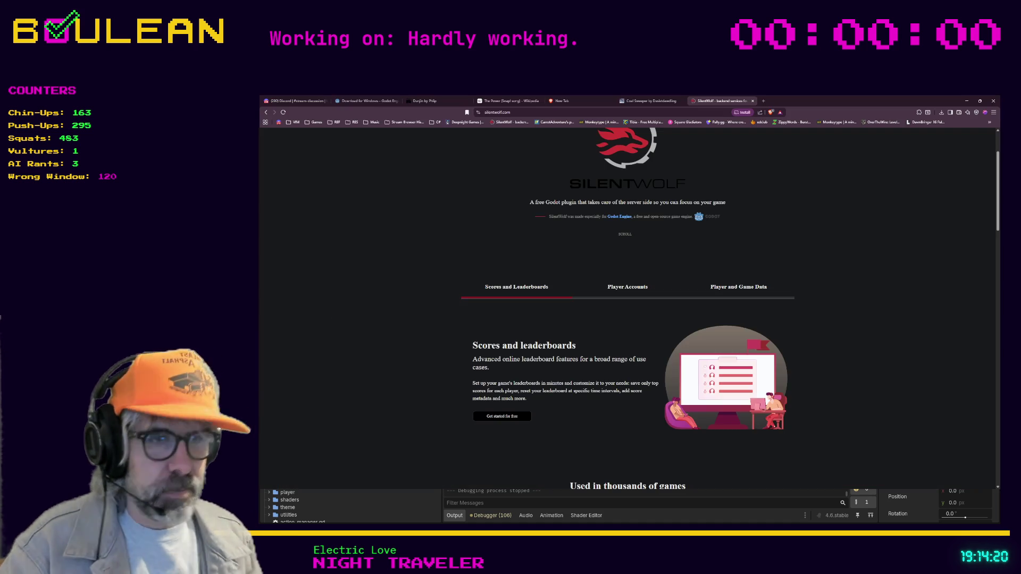
Step: Search for 'saxion c64' in a new tab, glance at image results, and return to web results
key(ctrl+t)
text(saxion c)
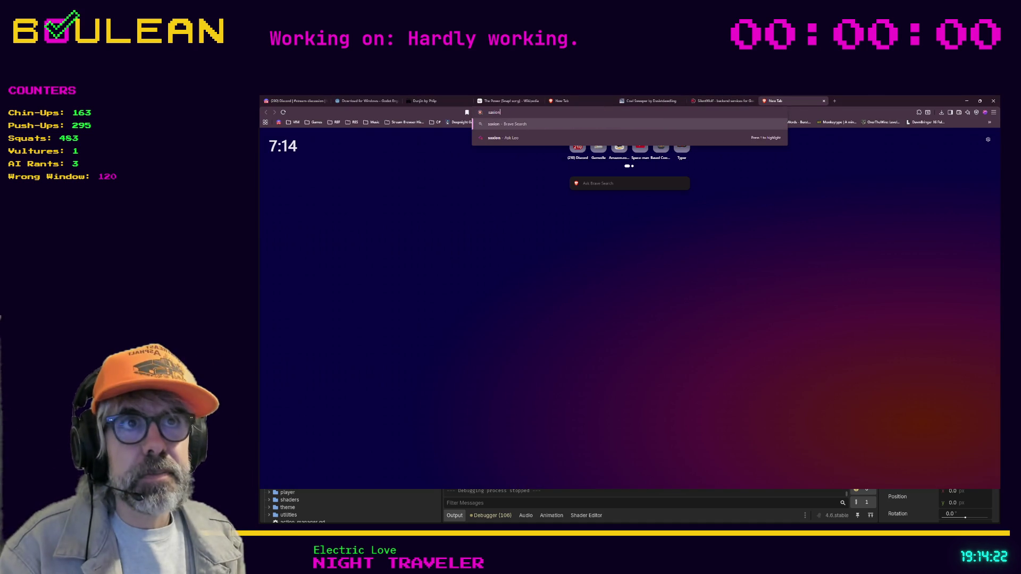
text(64)
key(Return)
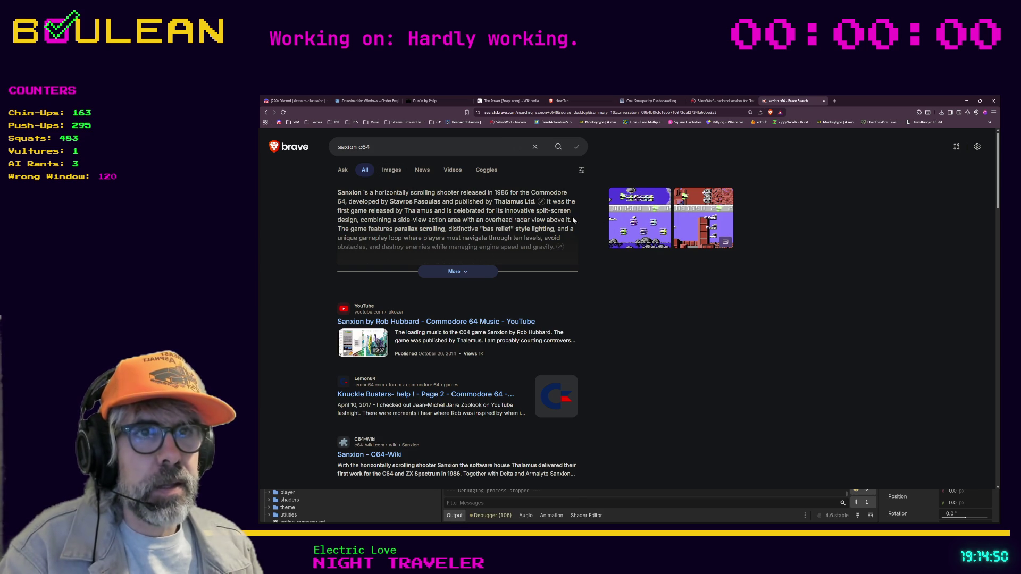
click(393, 171)
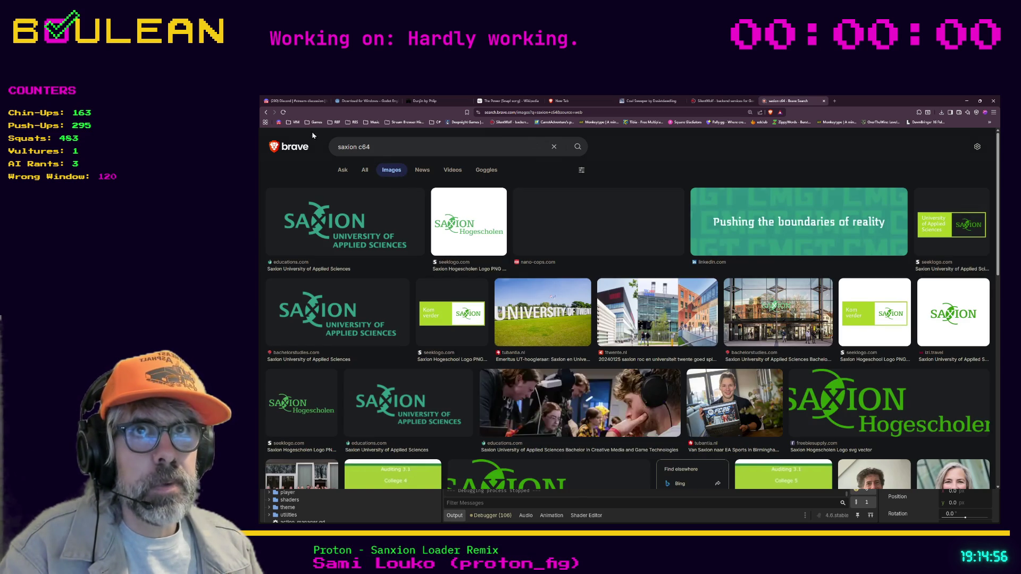
click(266, 113)
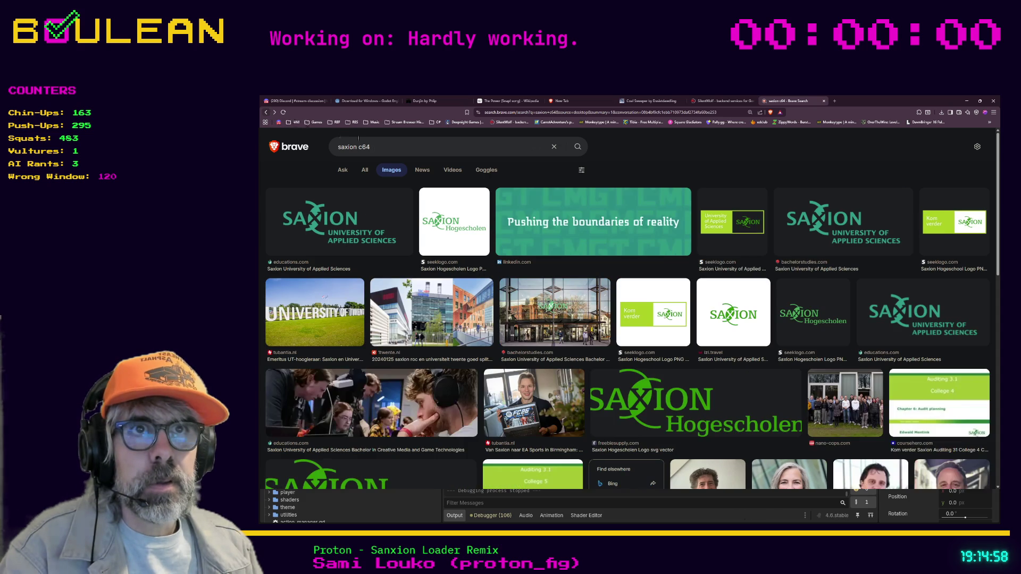
click(367, 177)
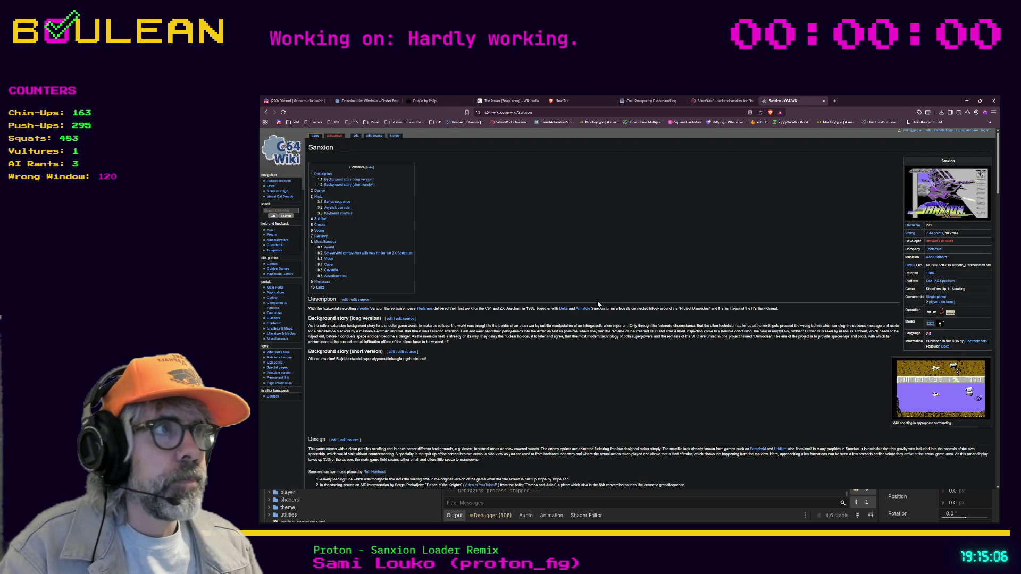
Step: Open File:Sanxiongameplay.gif from the Design section and view the raw GIF in its own tab
scroll(612, 304, down, 3)
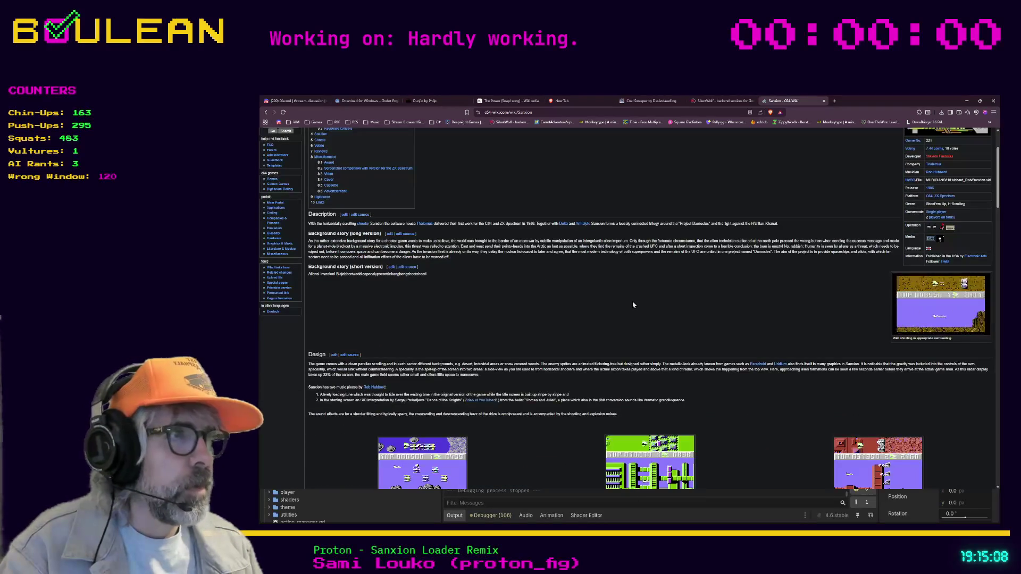
click(912, 317)
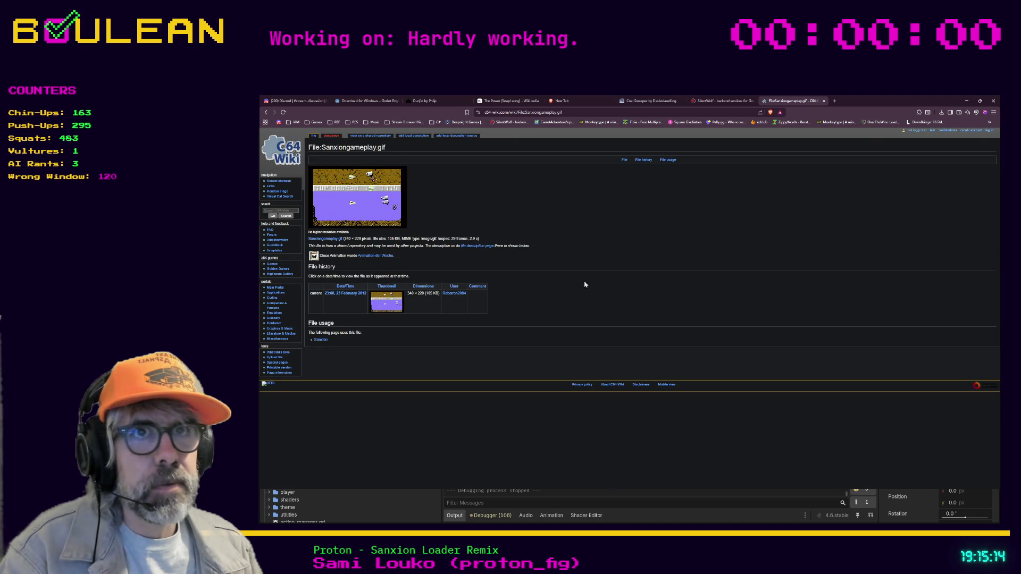
middle_click(396, 219)
click(875, 102)
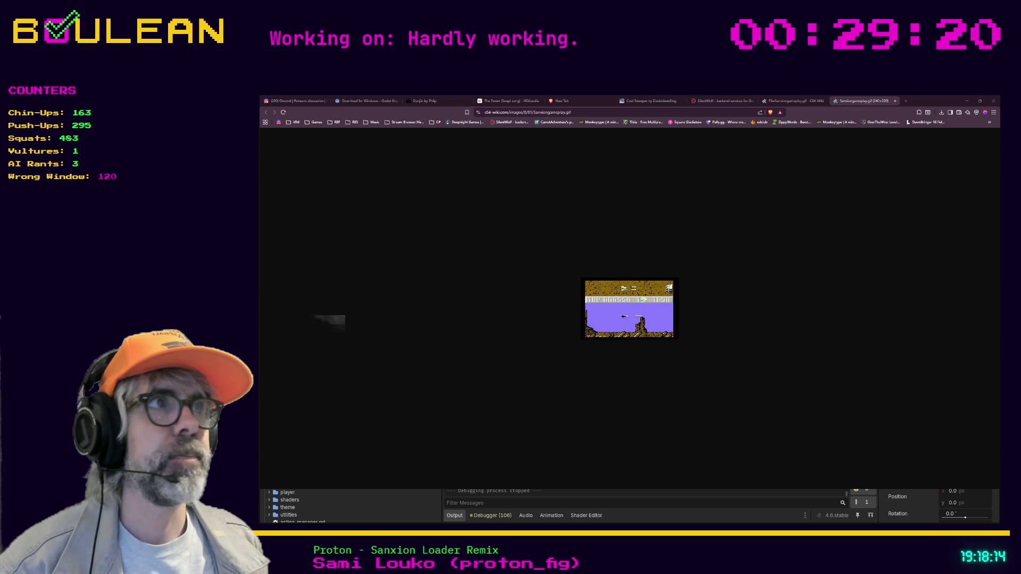
Step: Open a blank new tab, then minimize Brave so Godot shows
key(ctrl+t)
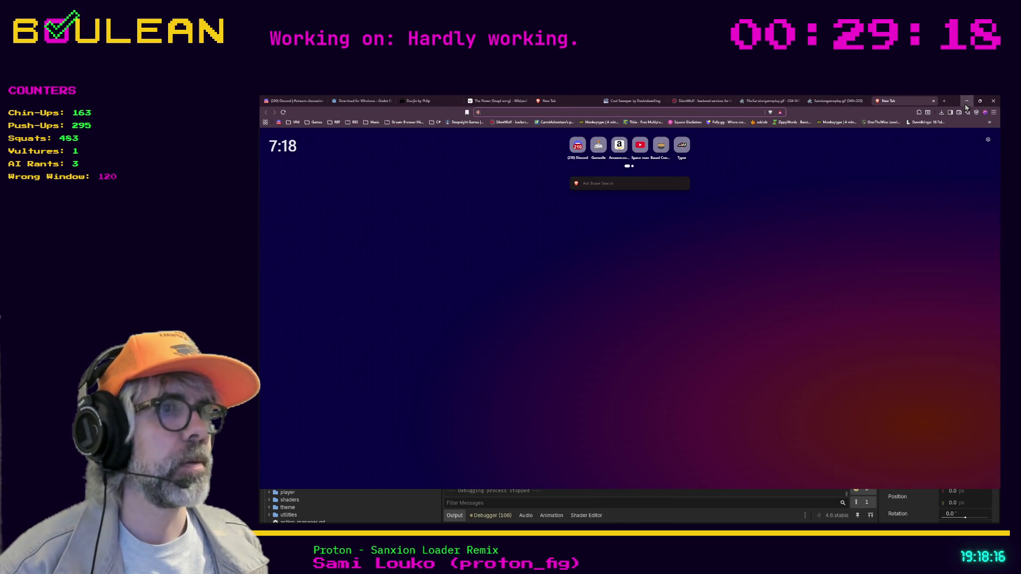
click(967, 101)
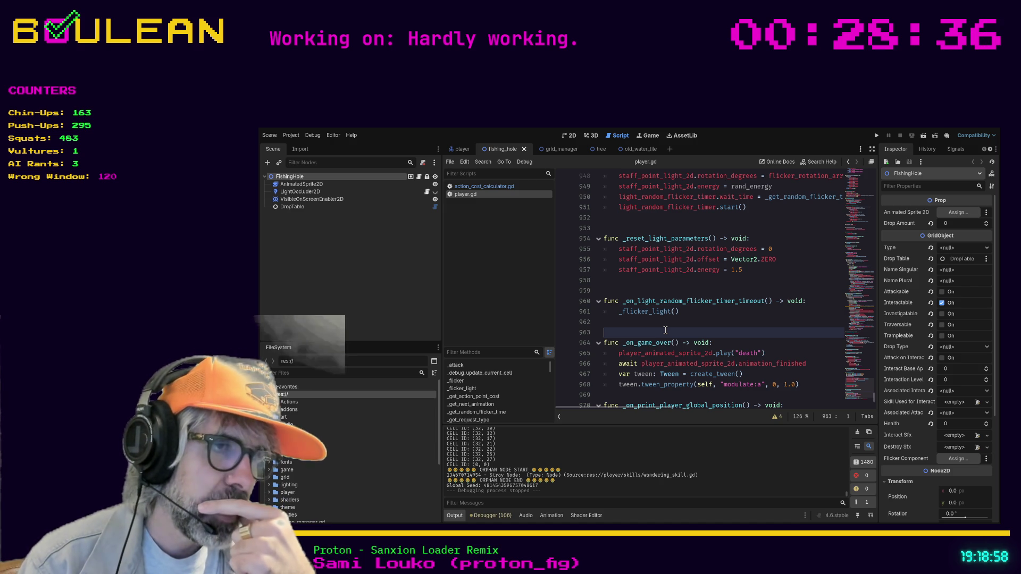
Step: Run the wizard survival game project with F5
key(F5)
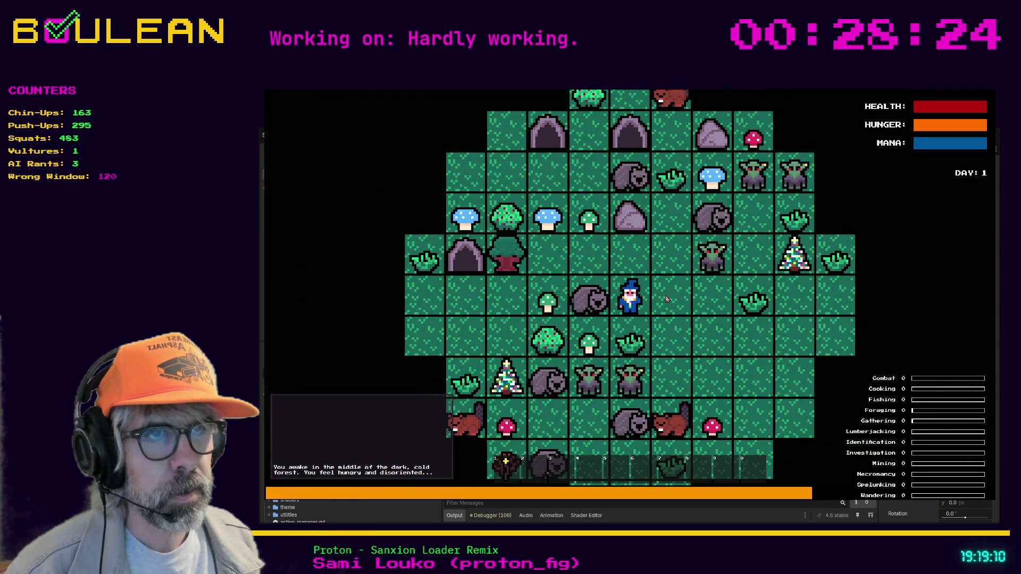
Step: Kill the wombat, fight the goblin on the right, smash a gravestone, and pick up Raw Meat
key(Left)
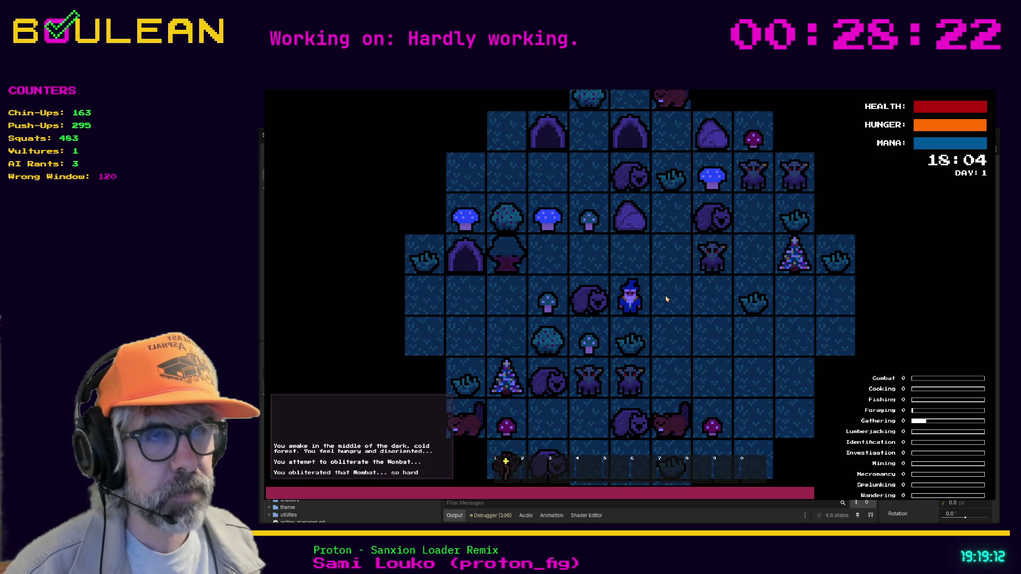
key(Left)
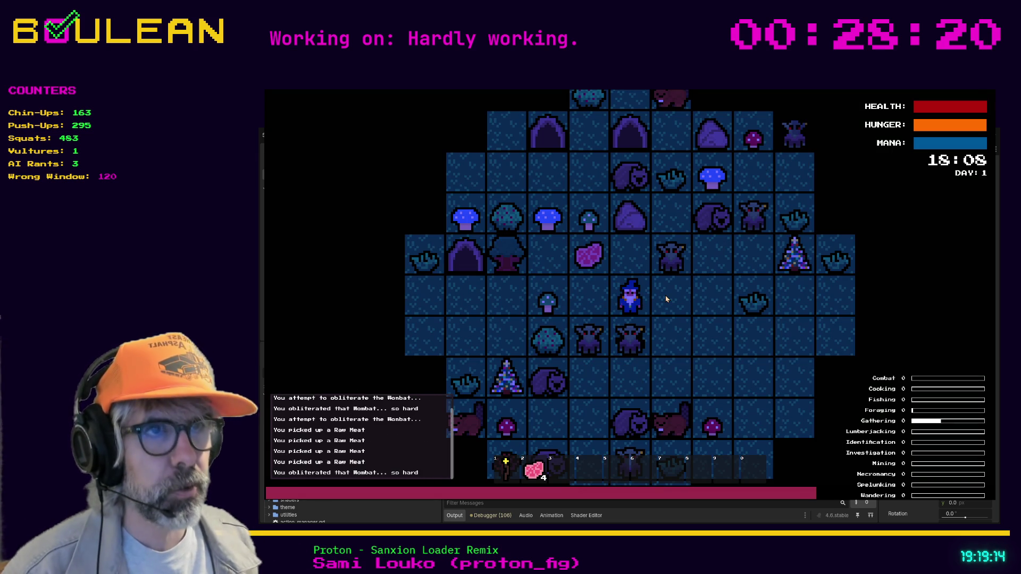
key(Up)
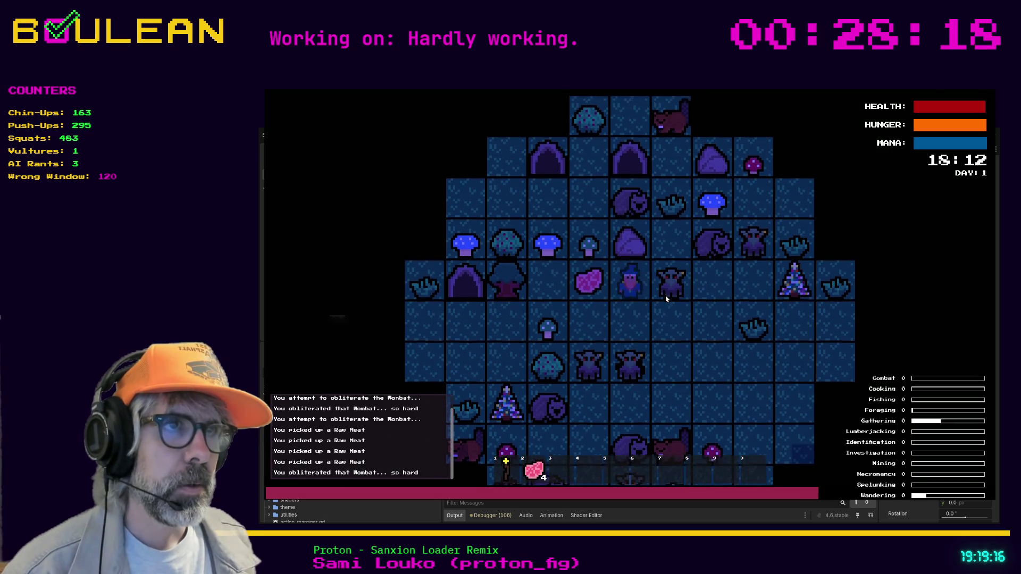
key(Right)
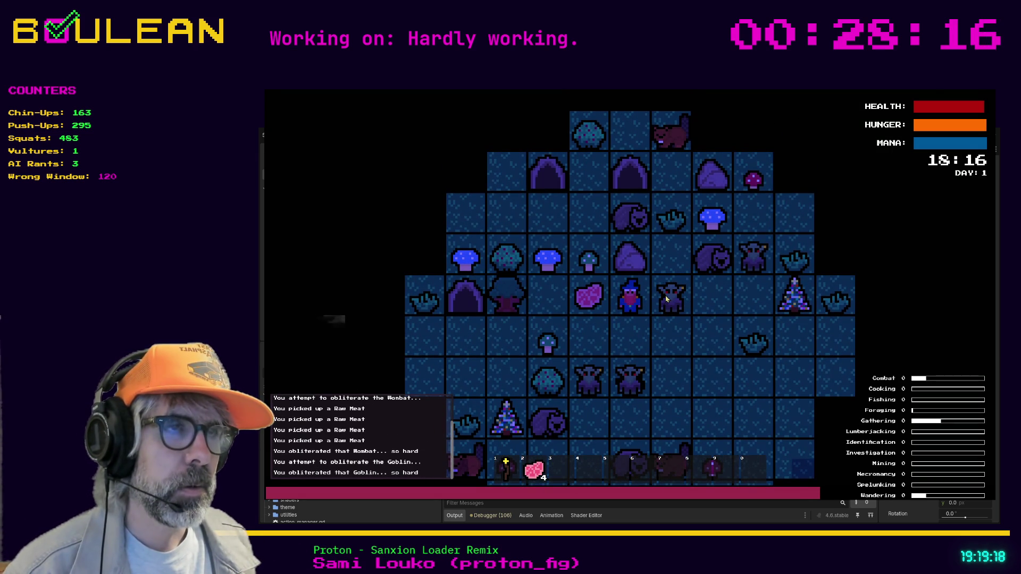
key(Right)
key(Right)
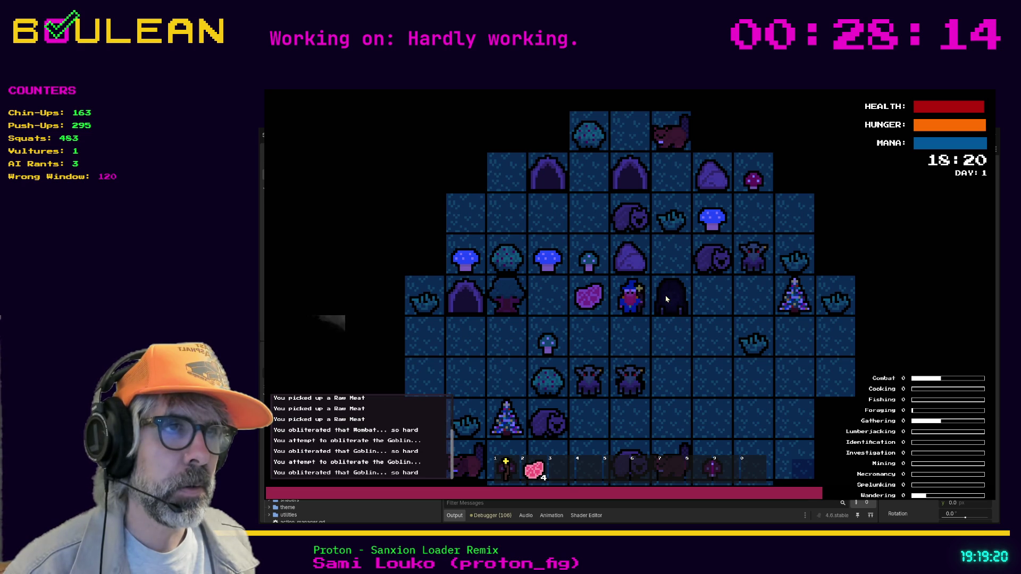
key(Right)
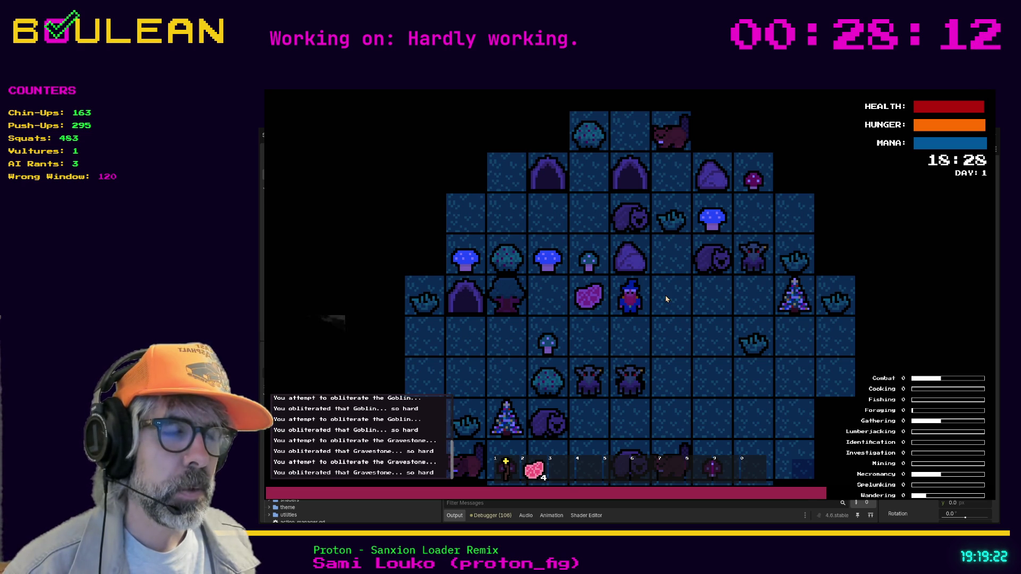
key(Left)
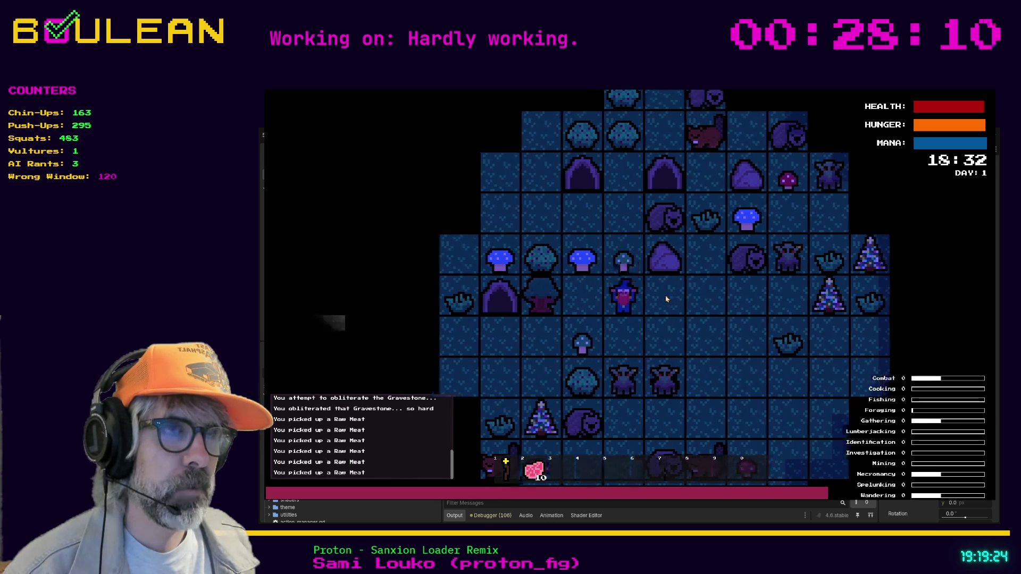
Step: Move down and kill the goblins below, destroying their gravestone
key(Down)
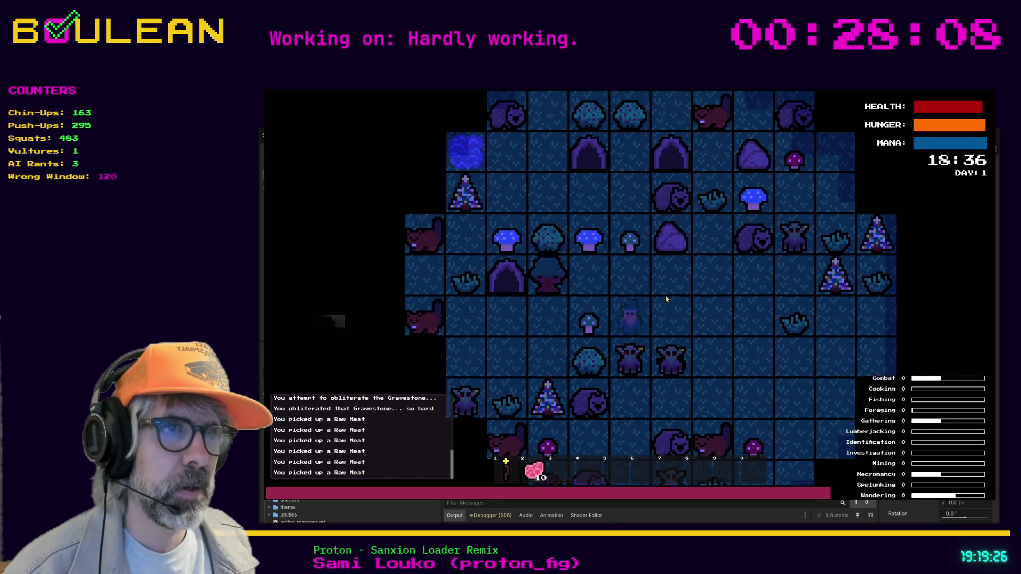
key(Down)
key(Down)
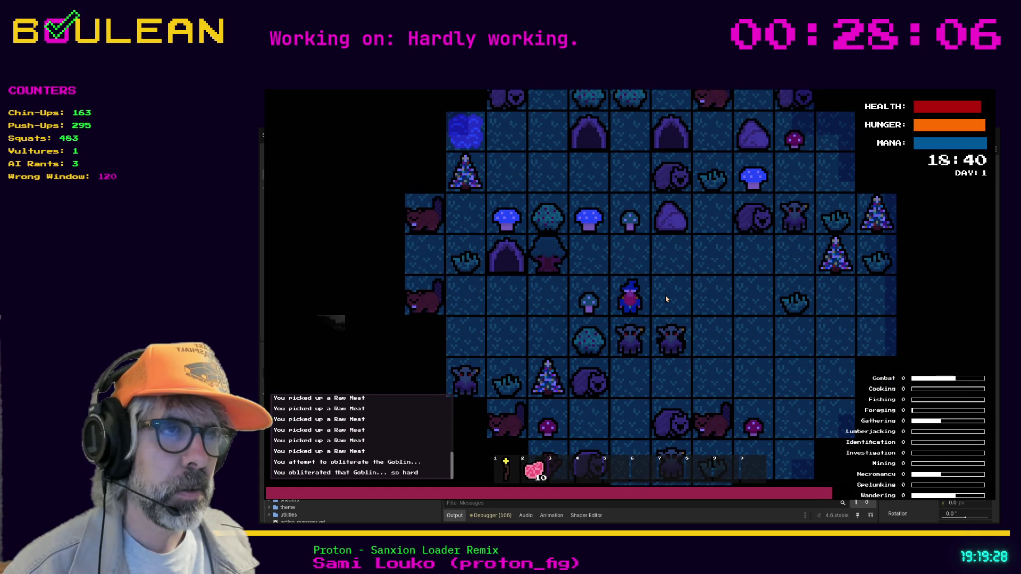
key(Down)
key(Down)
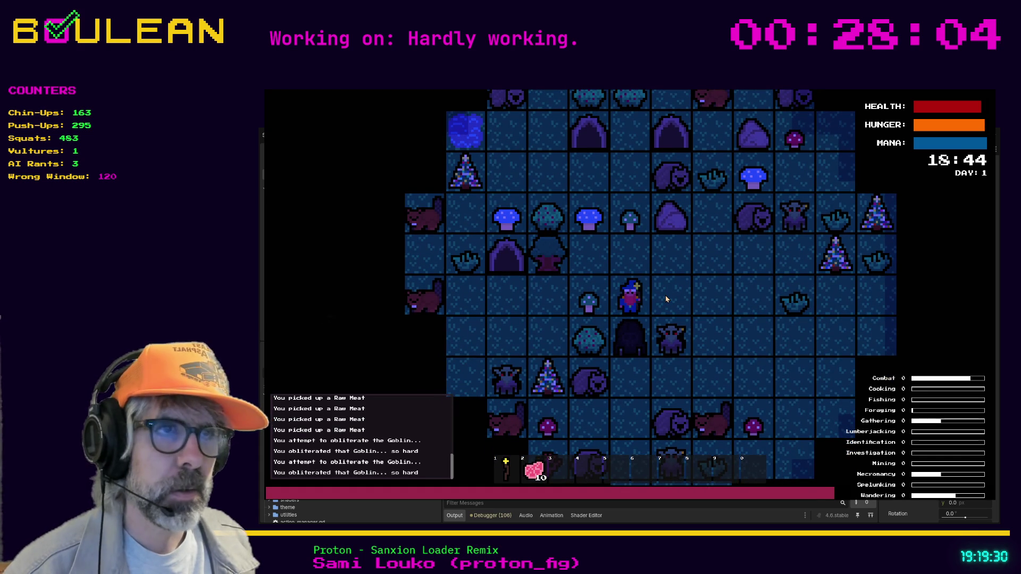
key(Down)
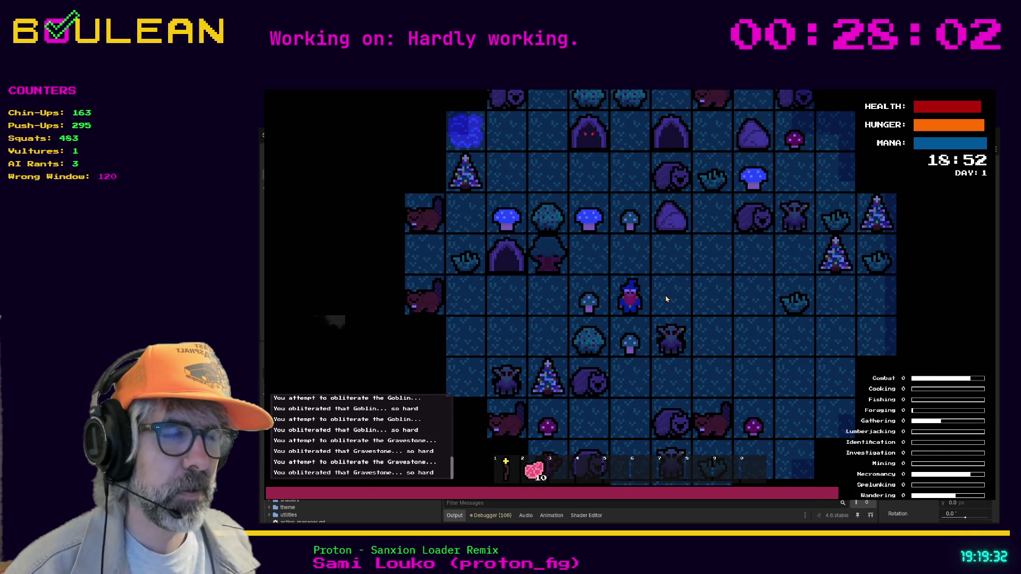
key(Right)
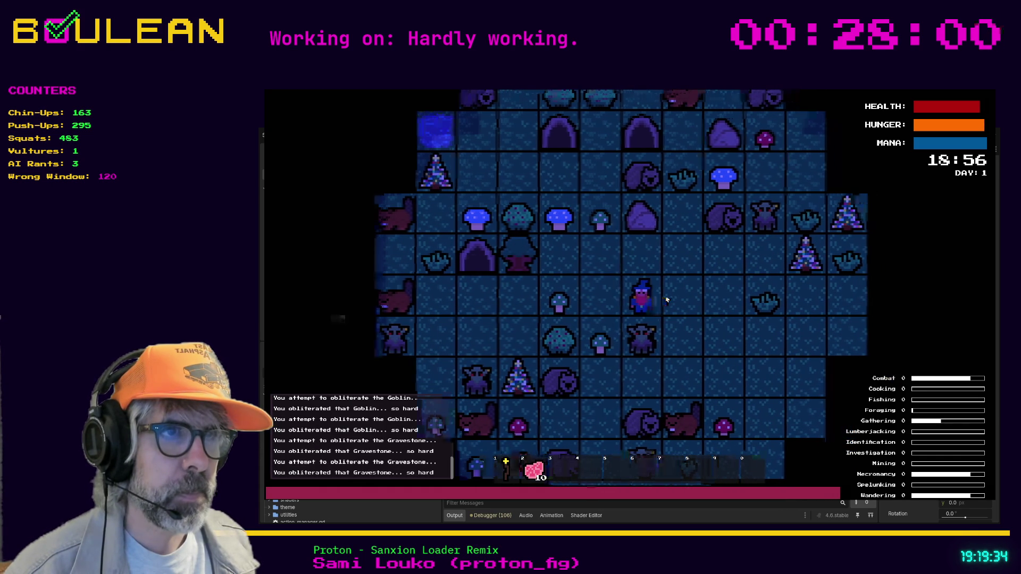
key(Down)
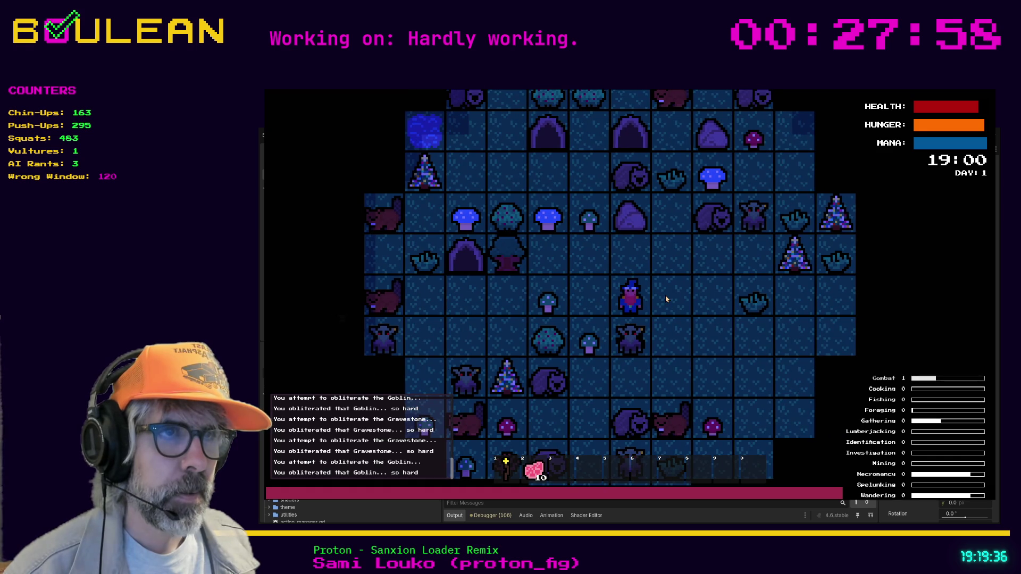
key(Down)
key(Down)
key(Down)
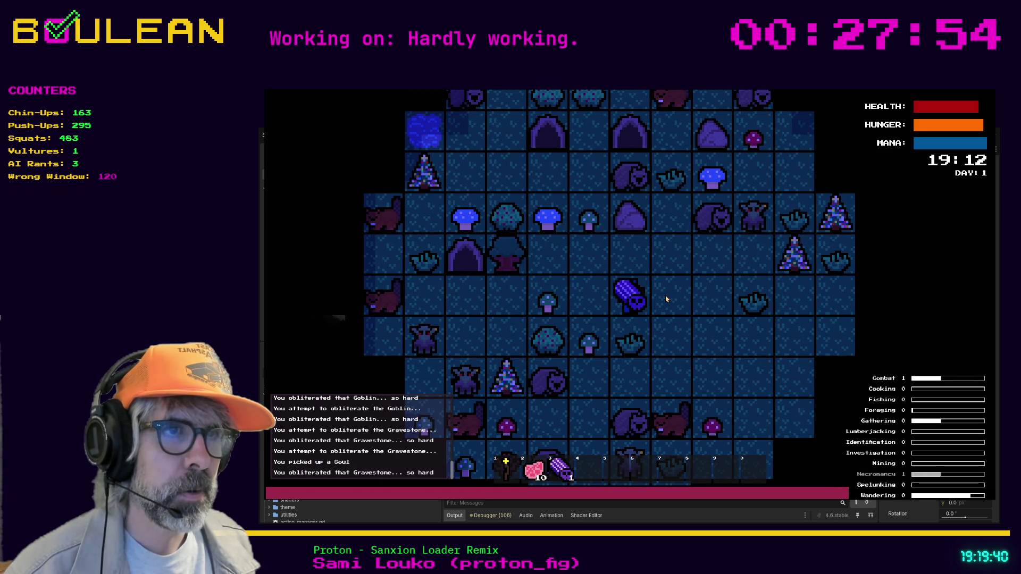
Step: Move right, kill the wombat above, and collect its Raw Meat
key(Right)
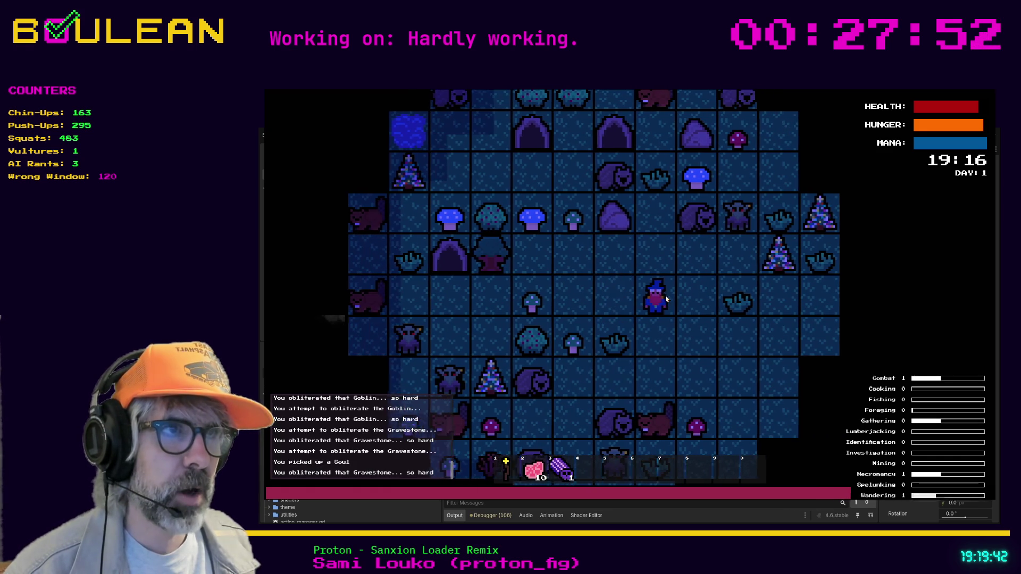
key(Right)
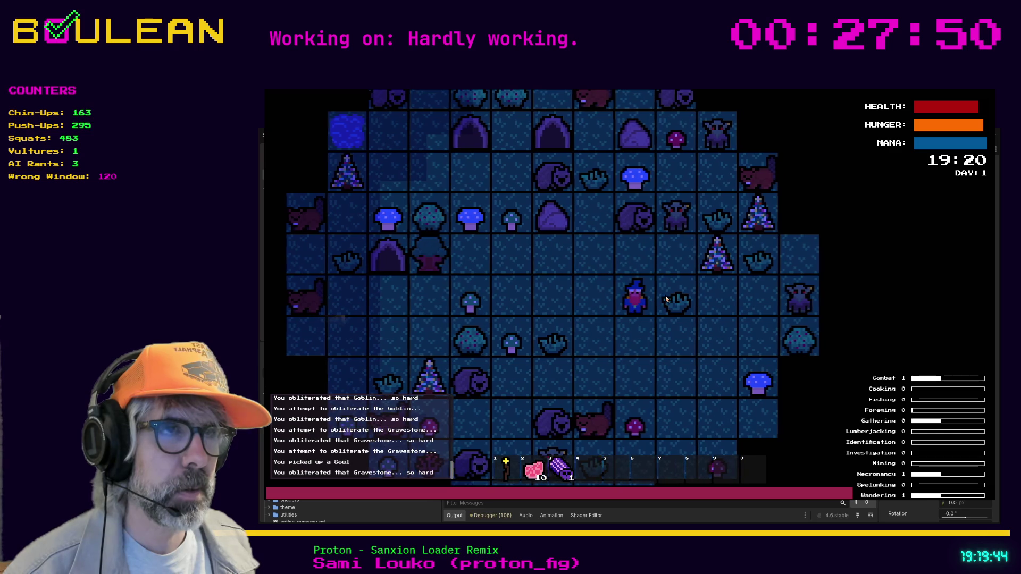
key(Up)
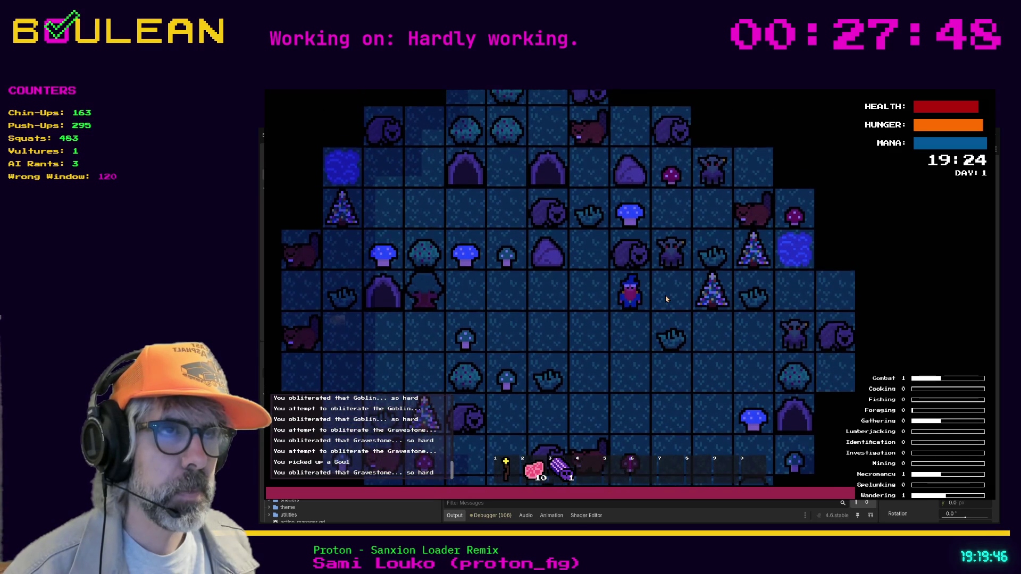
key(Up)
key(Up)
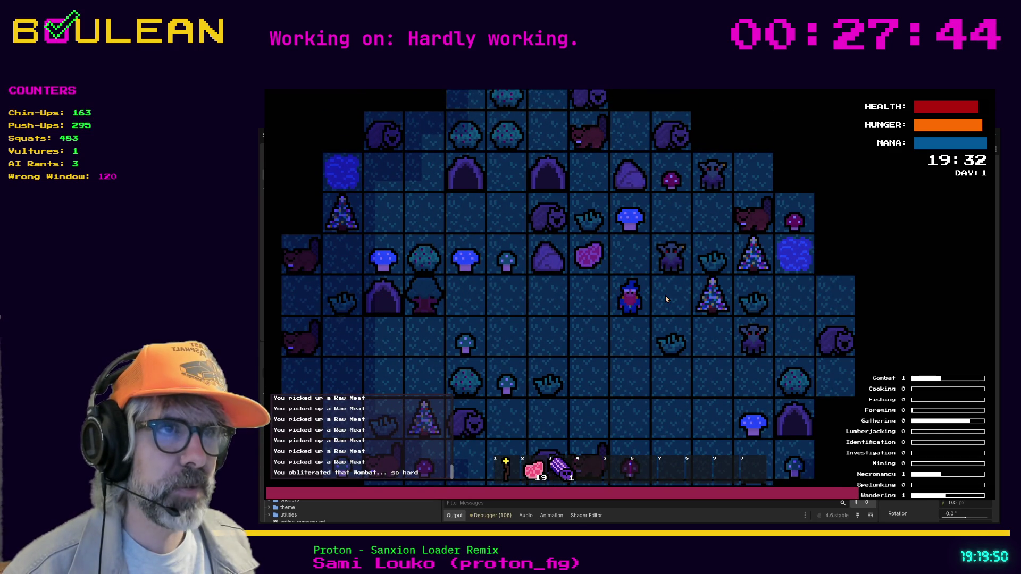
key(Left)
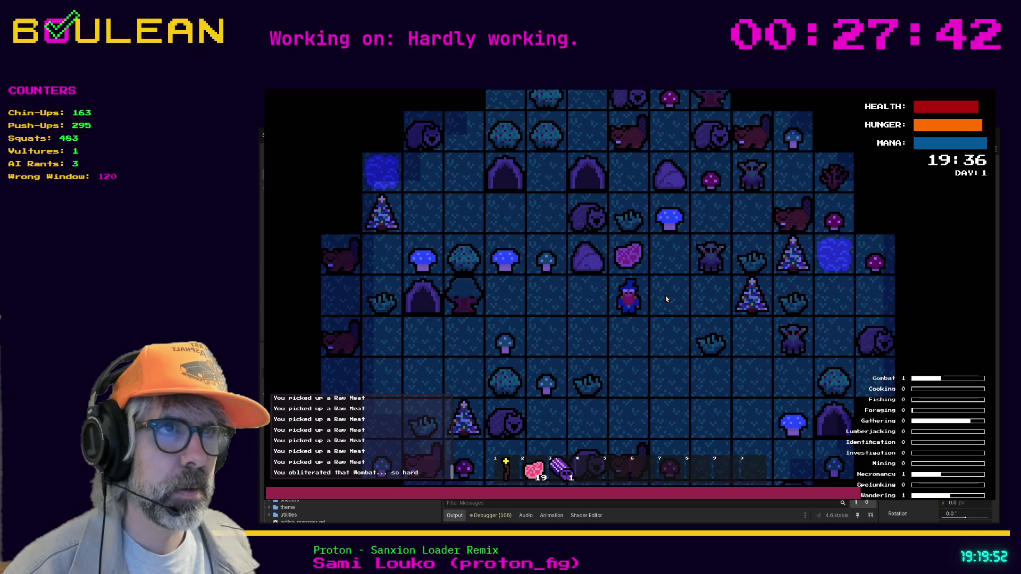
key(Up)
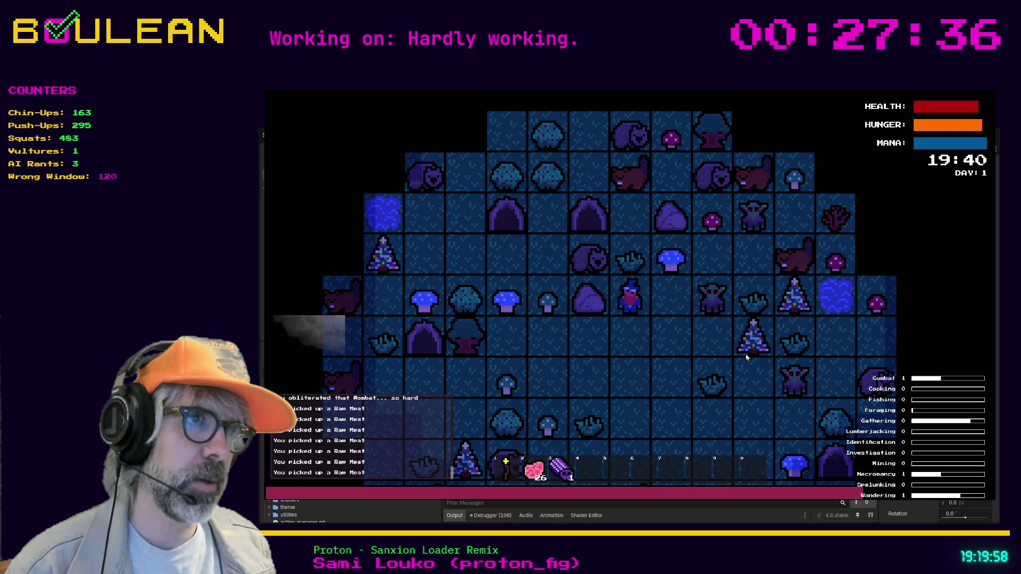
Step: Attack a goblin, collect the Soul, kill the Beaver and Goblin, then stop the game and return to Brave
key(Right)
key(Right)
key(Right)
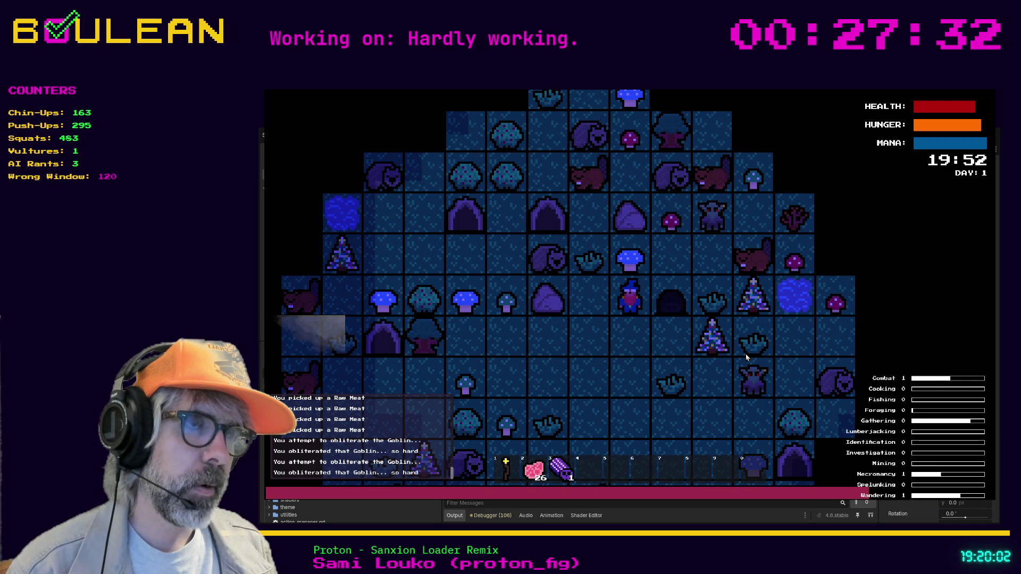
key(Right)
key(Right)
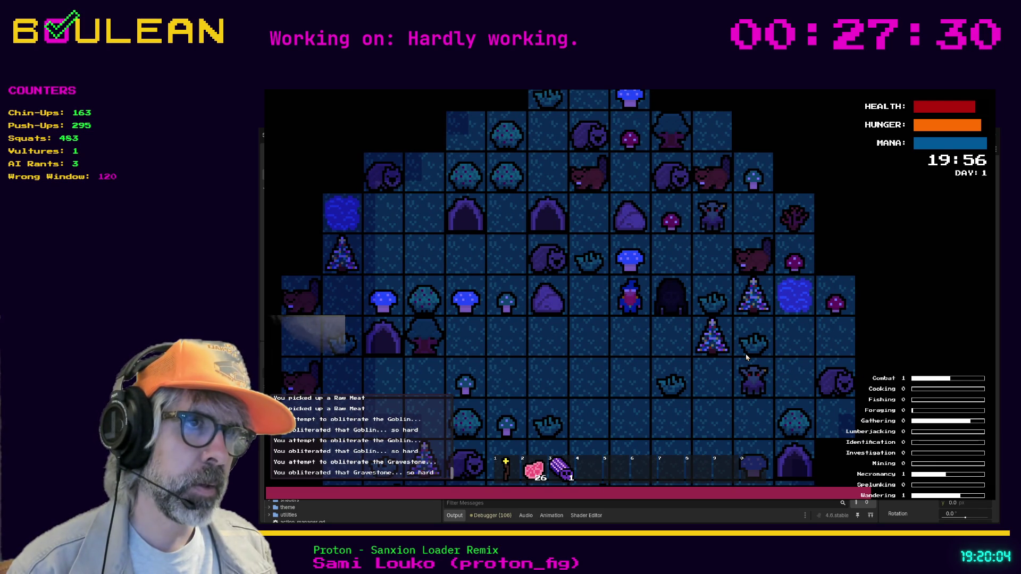
key(Up)
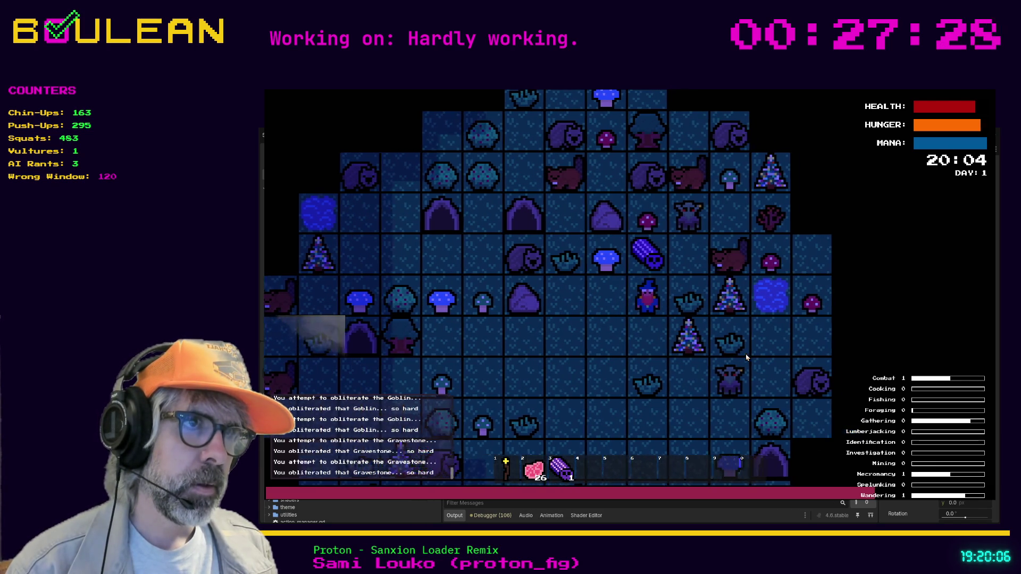
key(Right)
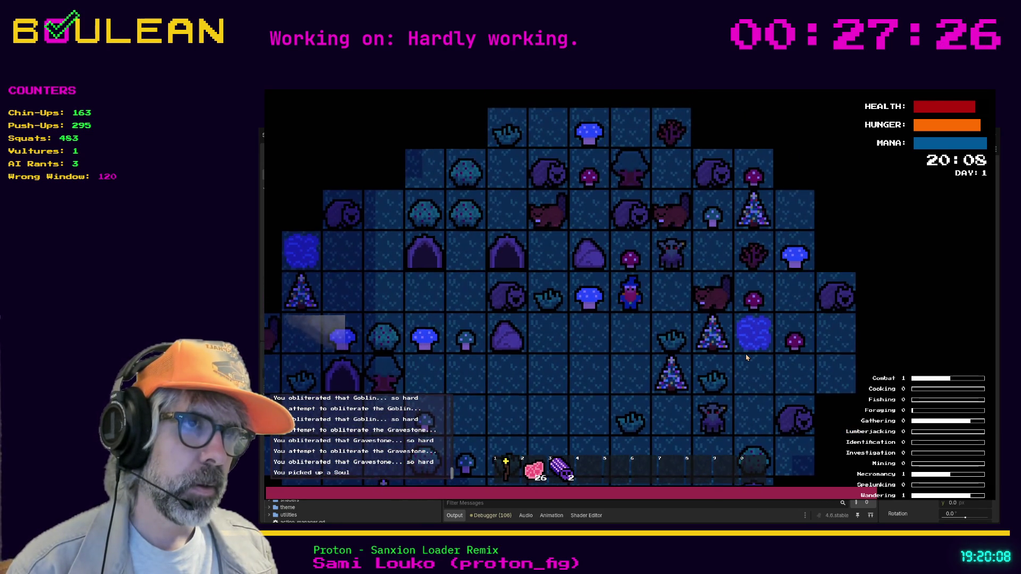
key(Right)
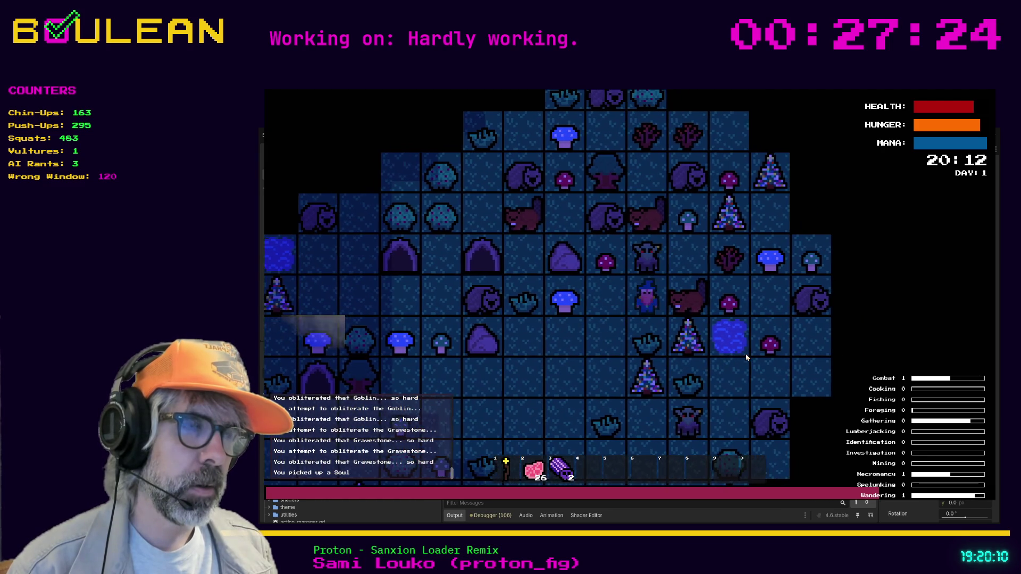
key(Right)
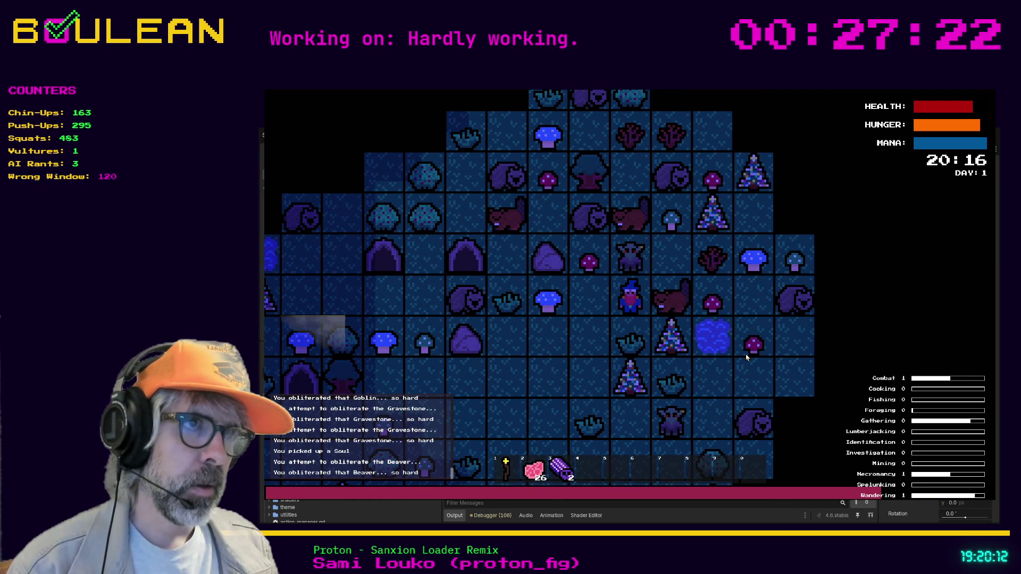
key(Right)
key(Up)
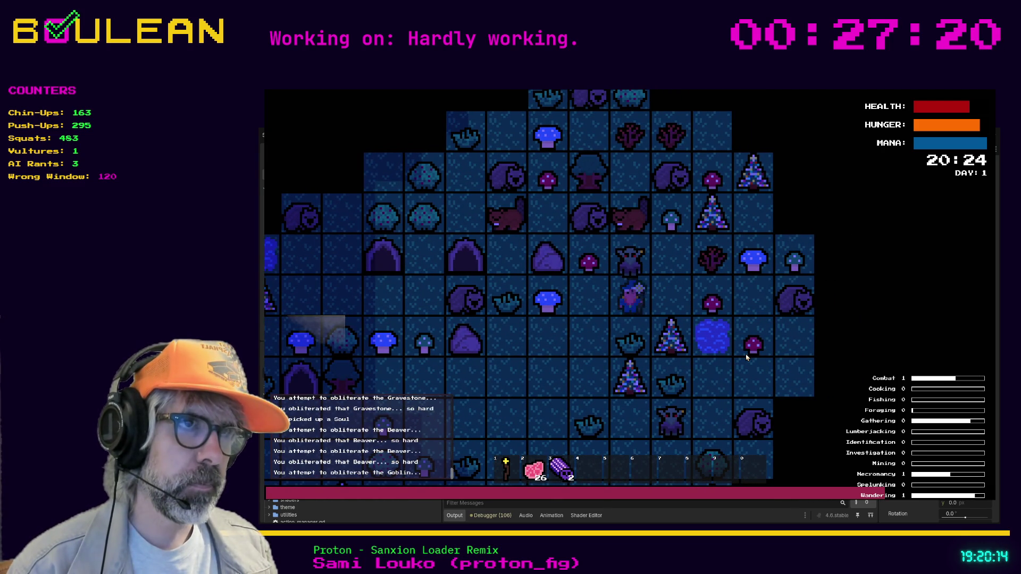
key(Up)
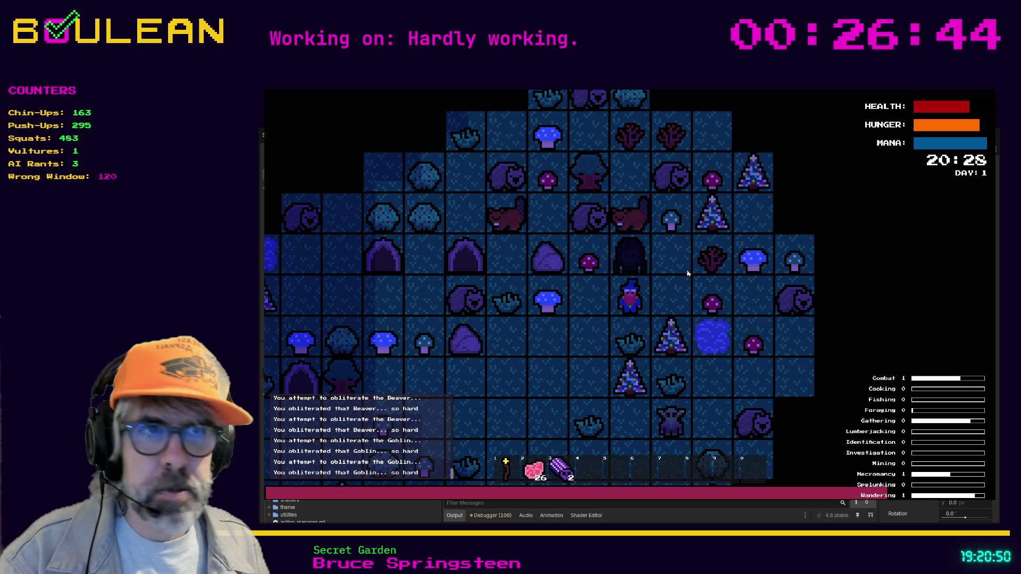
key(F8)
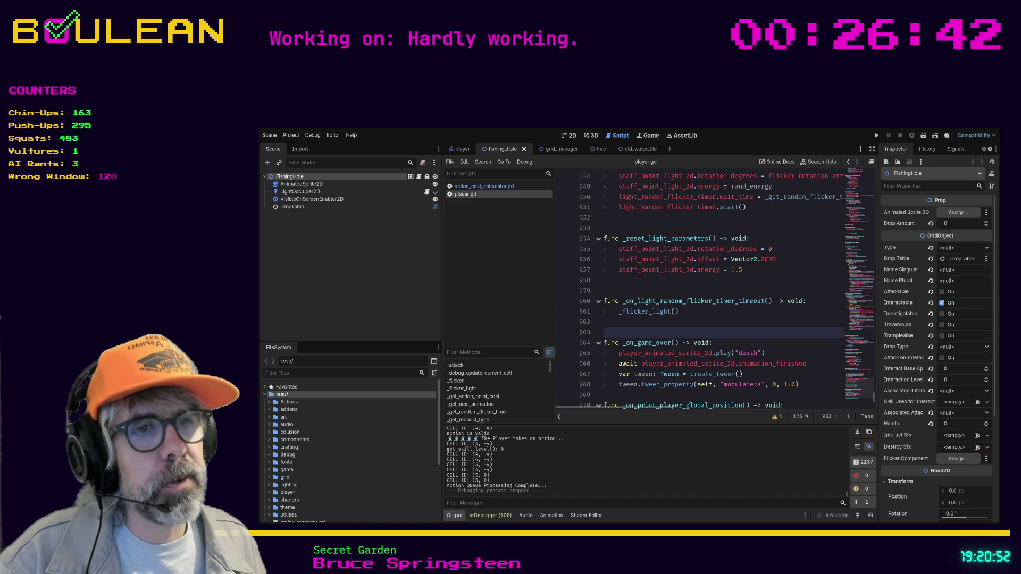
key(alt+Tab)
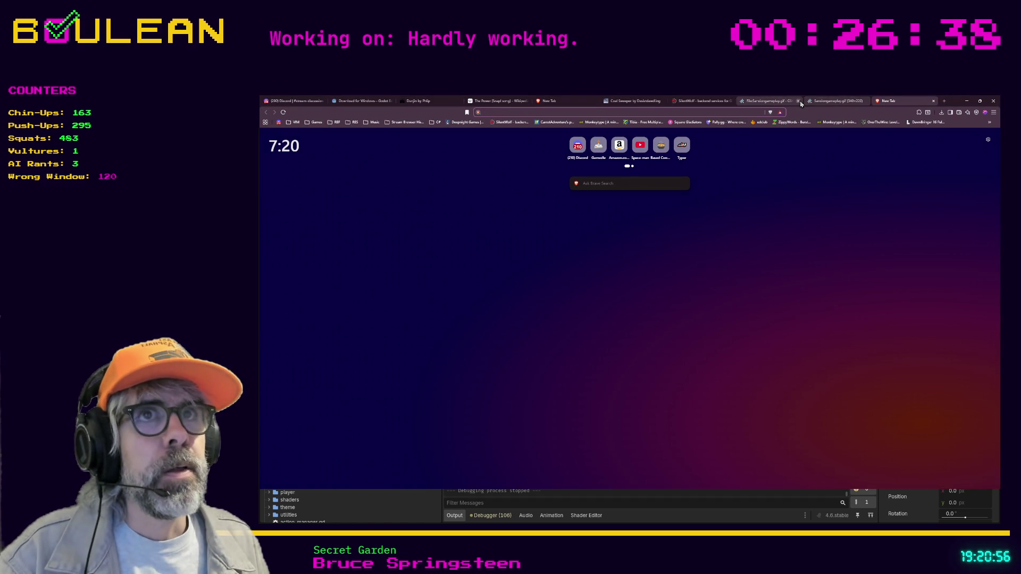
Step: Browse the Godot 4.6 Windows download page past the donation prompt, then return to the release notes
click(362, 101)
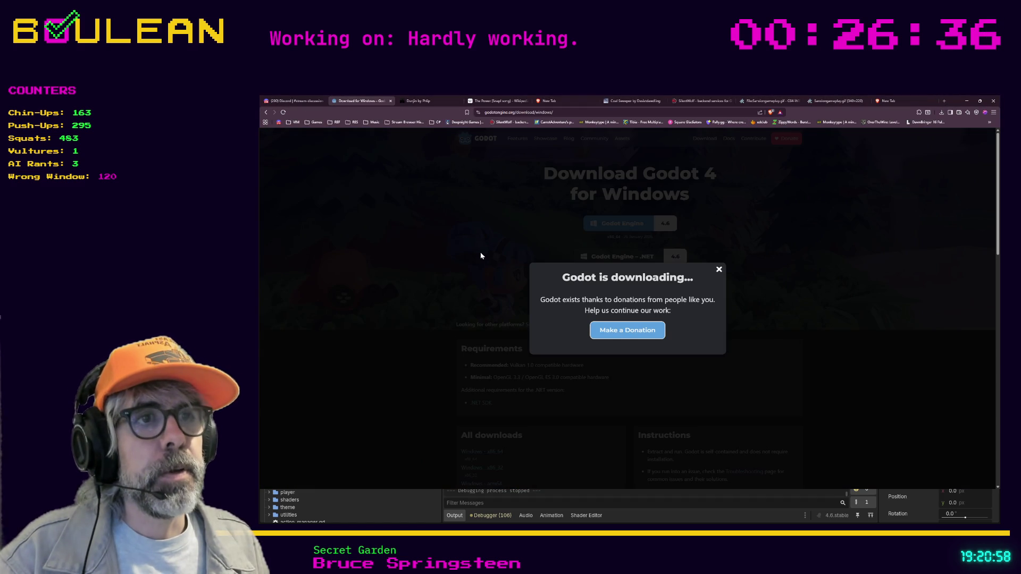
click(719, 269)
scroll(551, 331, down, 2)
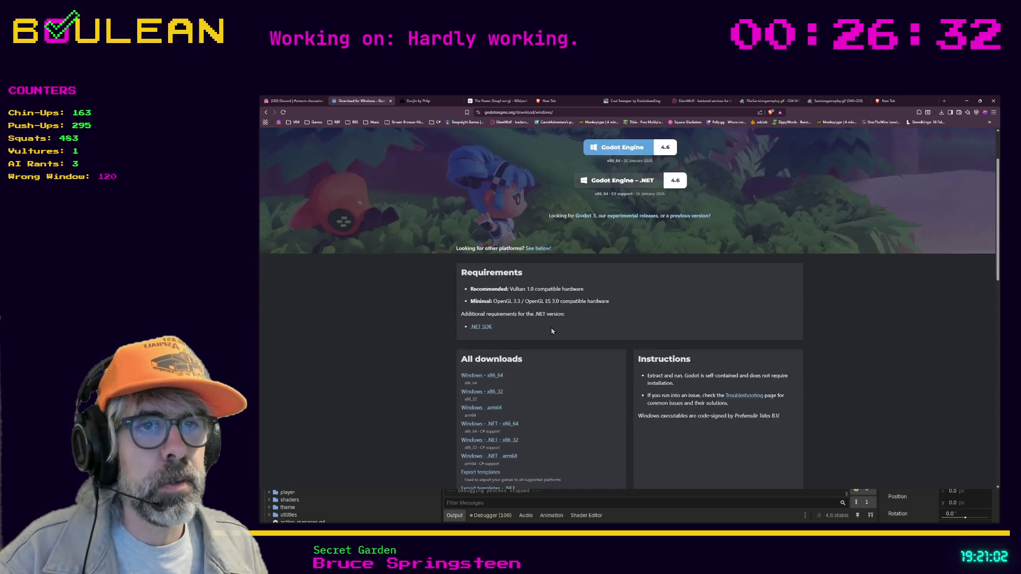
scroll(552, 331, down, 4)
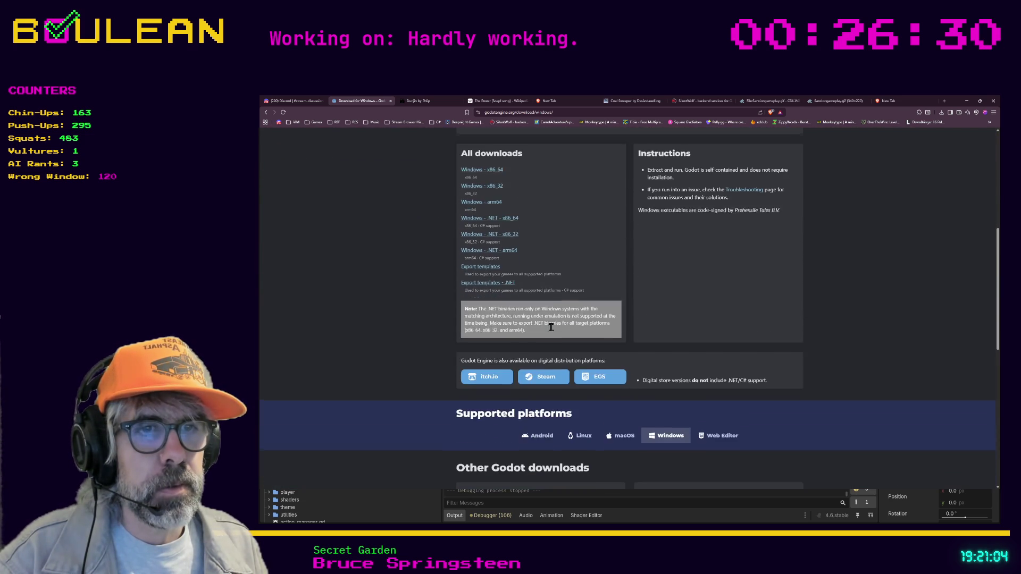
scroll(552, 327, down, 1)
scroll(552, 327, down, 1)
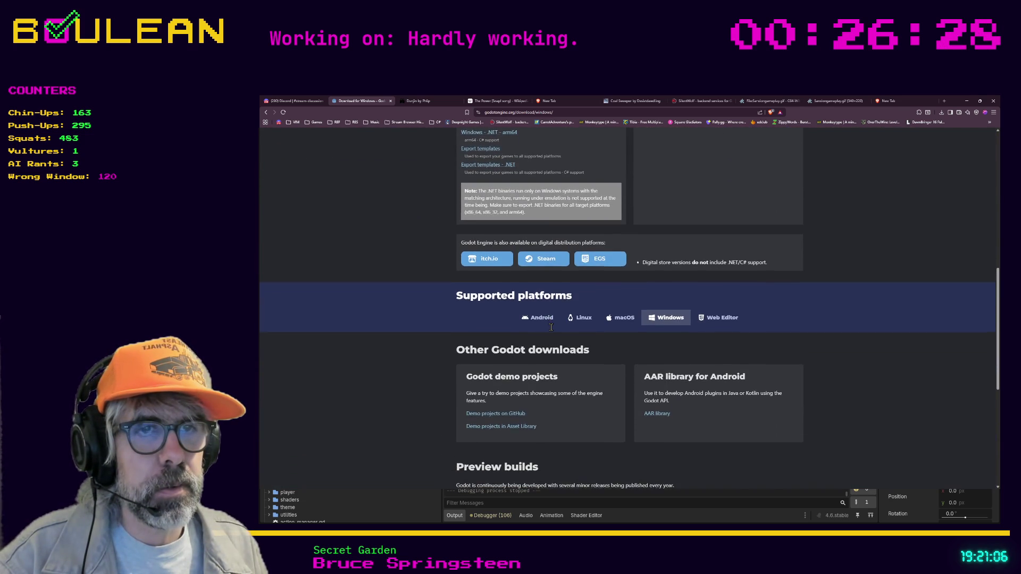
scroll(682, 313, up, 2)
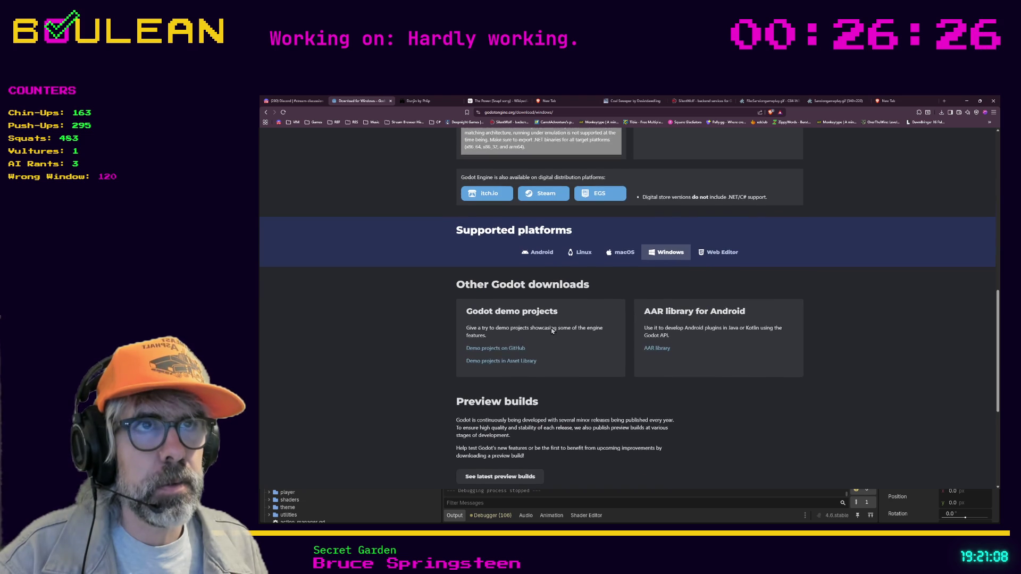
scroll(683, 313, up, 6)
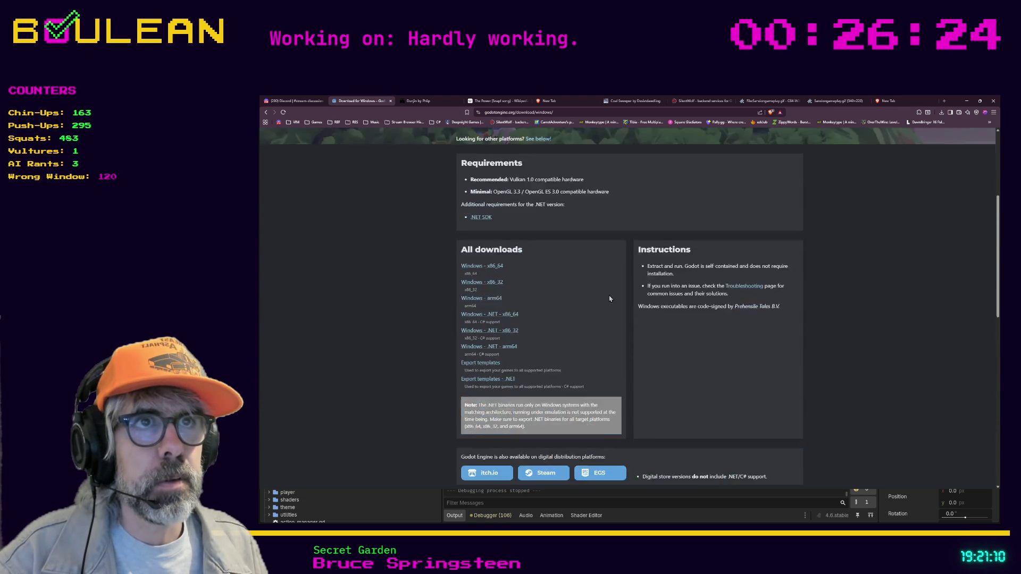
scroll(574, 289, up, 1)
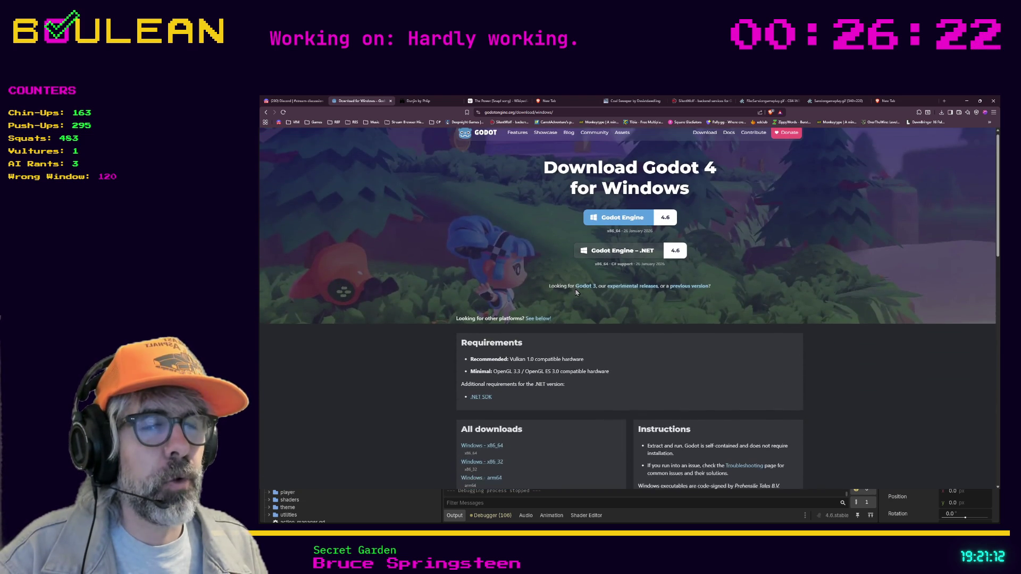
scroll(520, 247, down, 6)
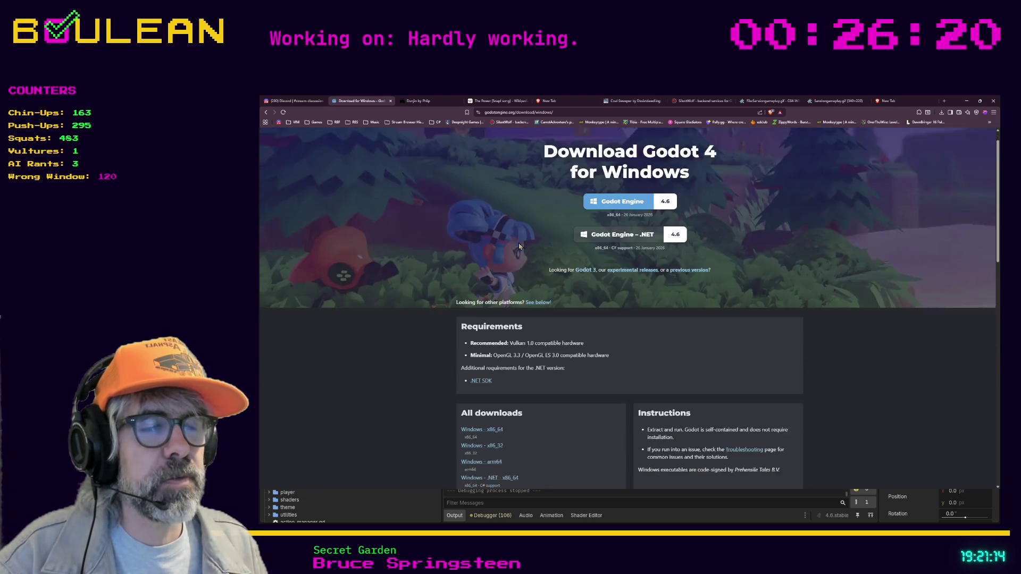
scroll(519, 246, down, 7)
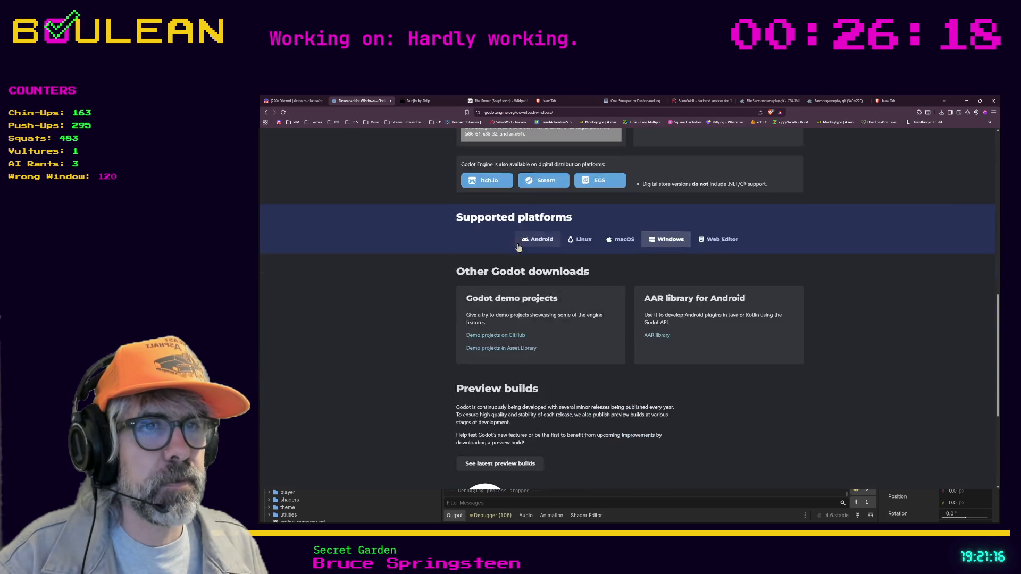
click(267, 112)
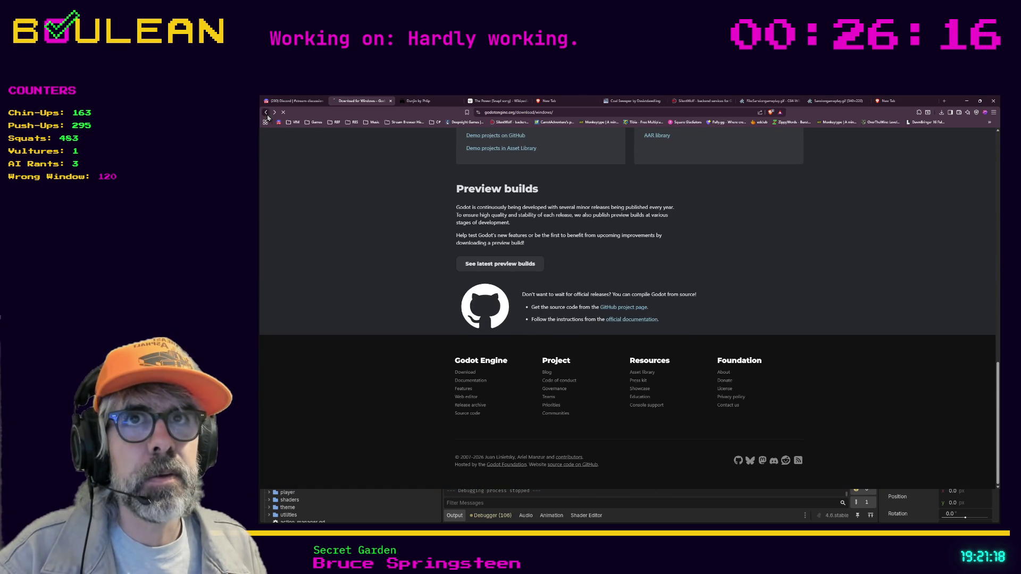
scroll(383, 249, down, 7)
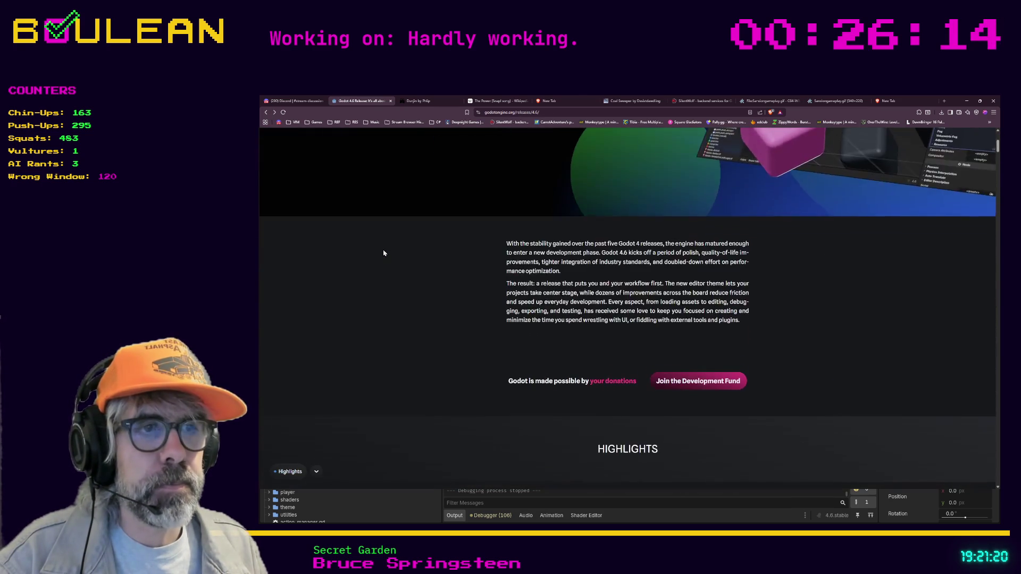
Step: Read the Godot 4.6 Highlights section, then switch back to the Godot editor
scroll(384, 254, down, 3)
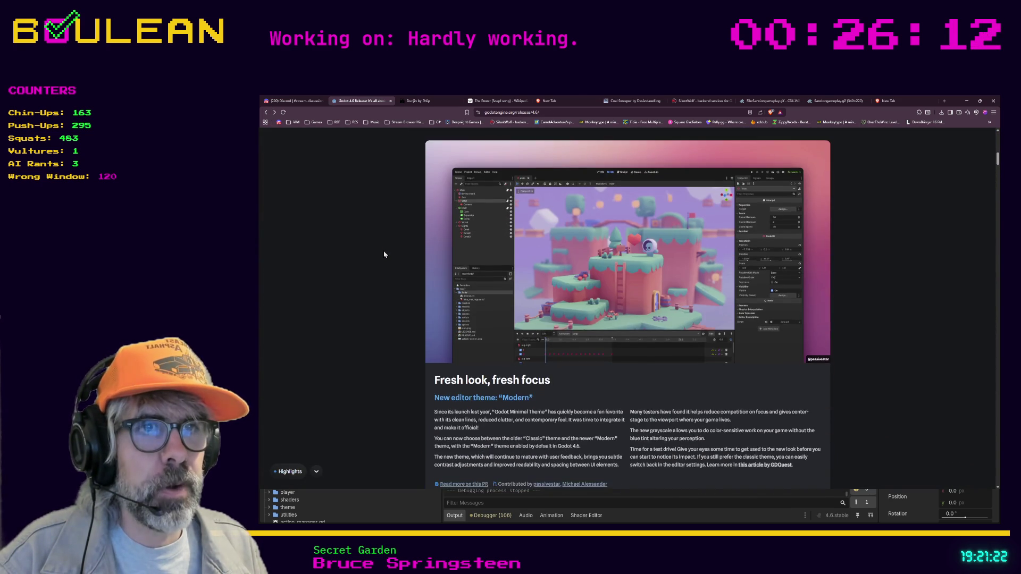
scroll(384, 254, down, 1)
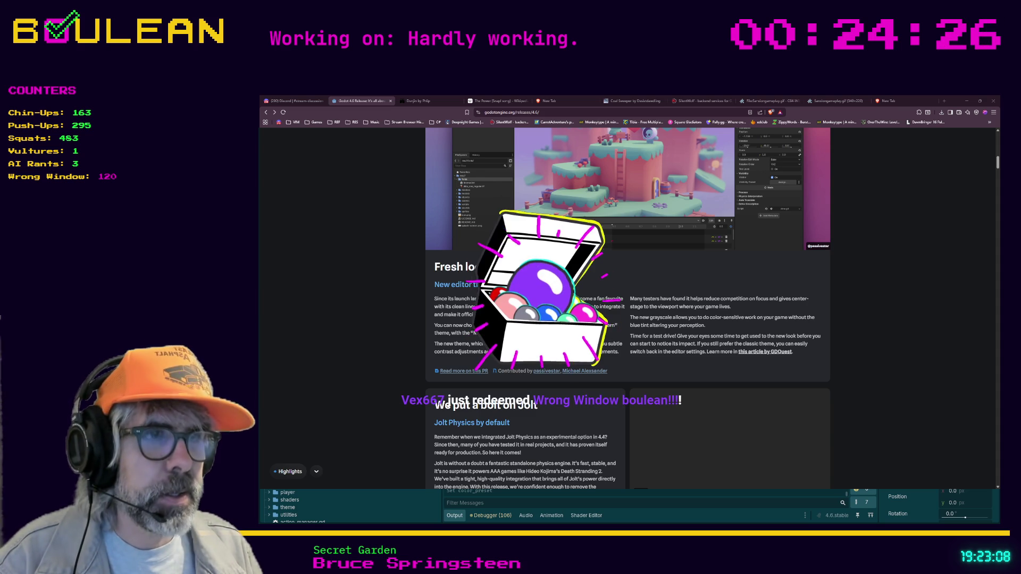
key(alt+Tab)
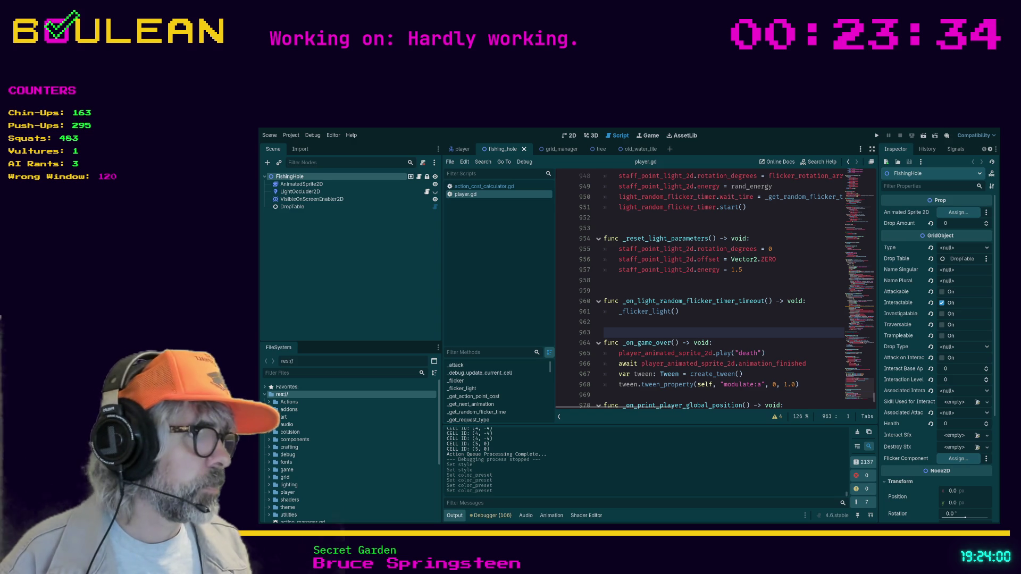
click(798, 251)
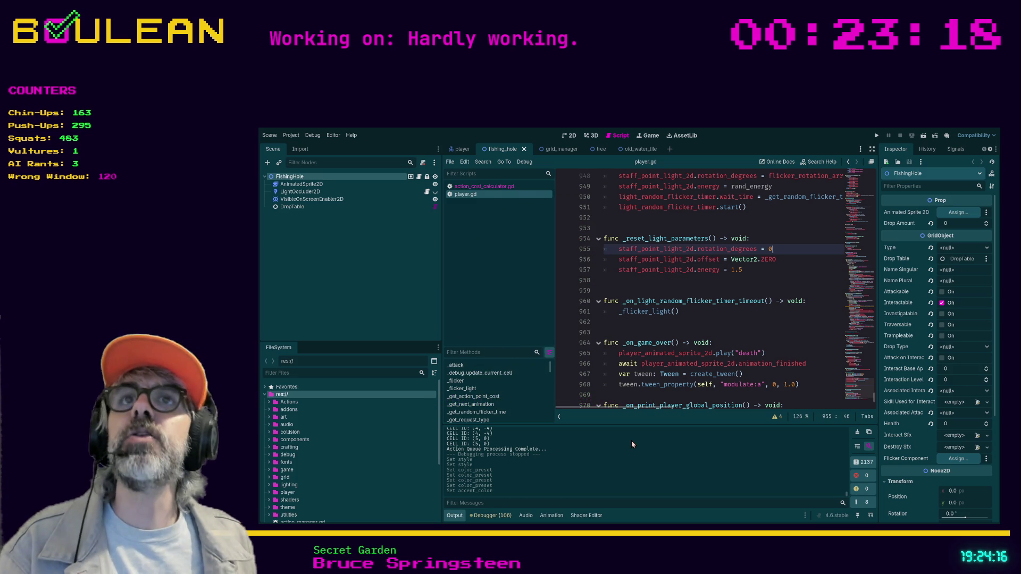
click(655, 331)
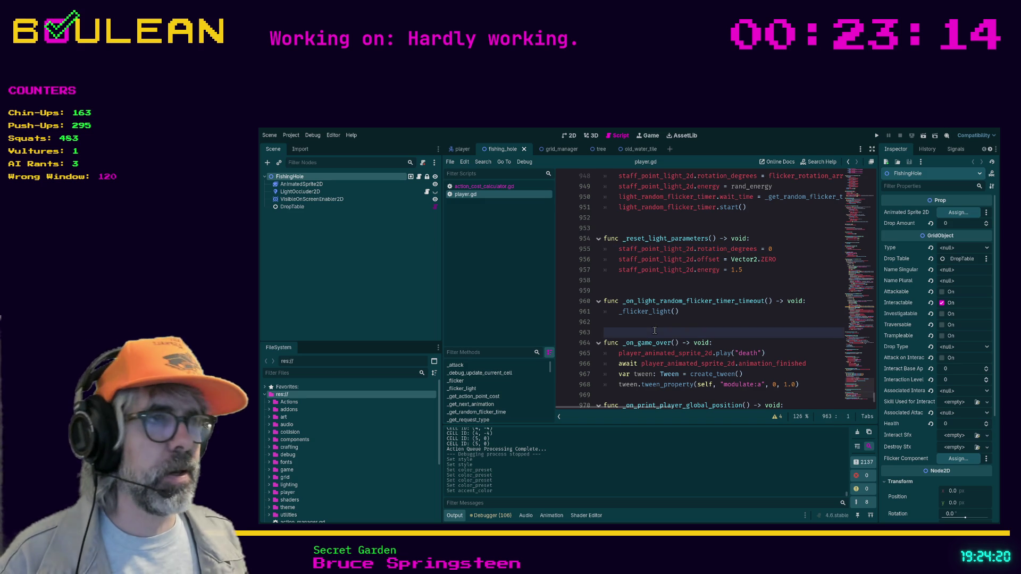
click(647, 312)
drag(709, 314, 602, 293)
click(606, 292)
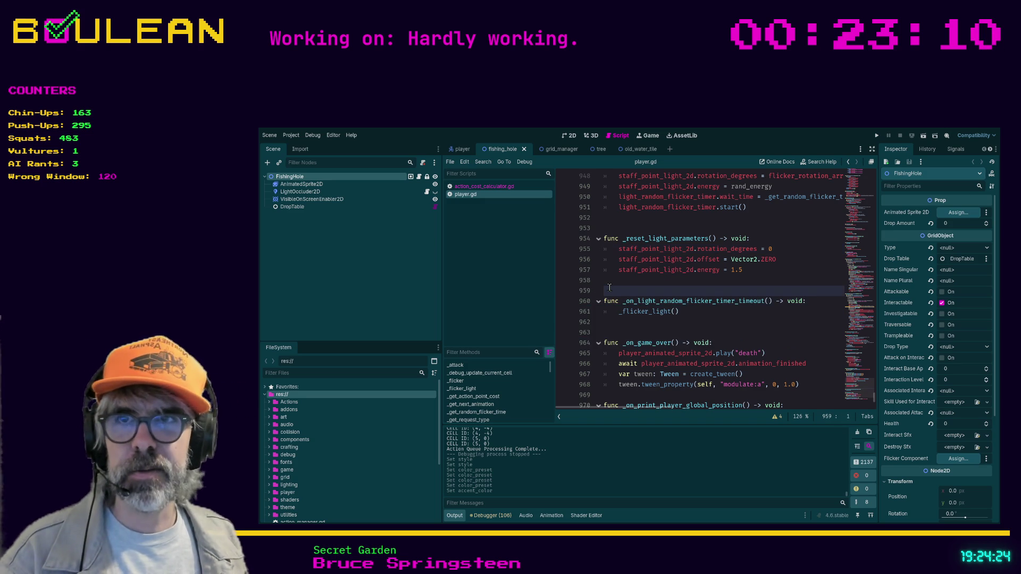
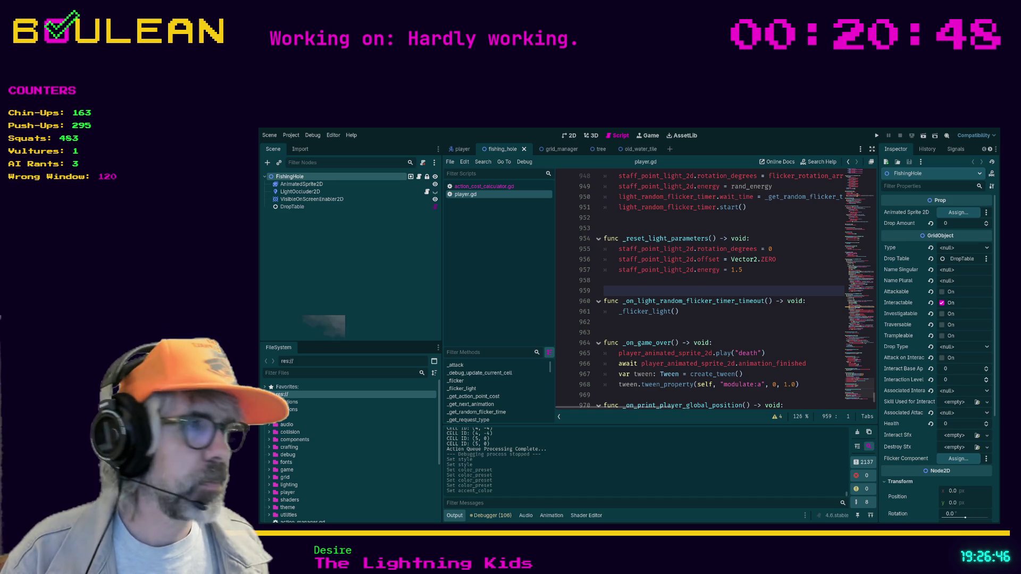
Step: Put the caret on the empty line 962 of player.gd
click(640, 321)
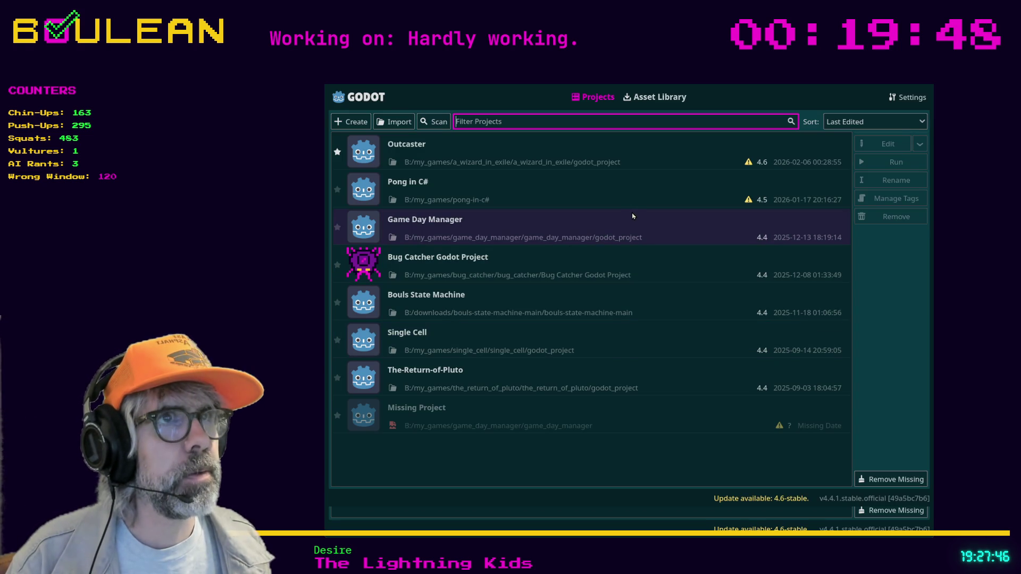
Step: Select the Game Day Manager project and open it for editing
click(650, 227)
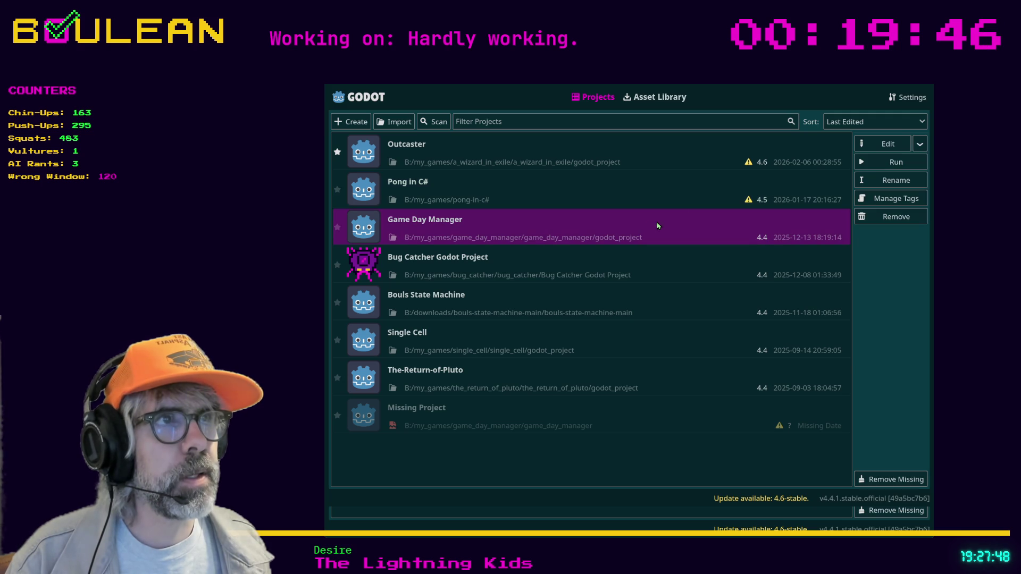
click(883, 144)
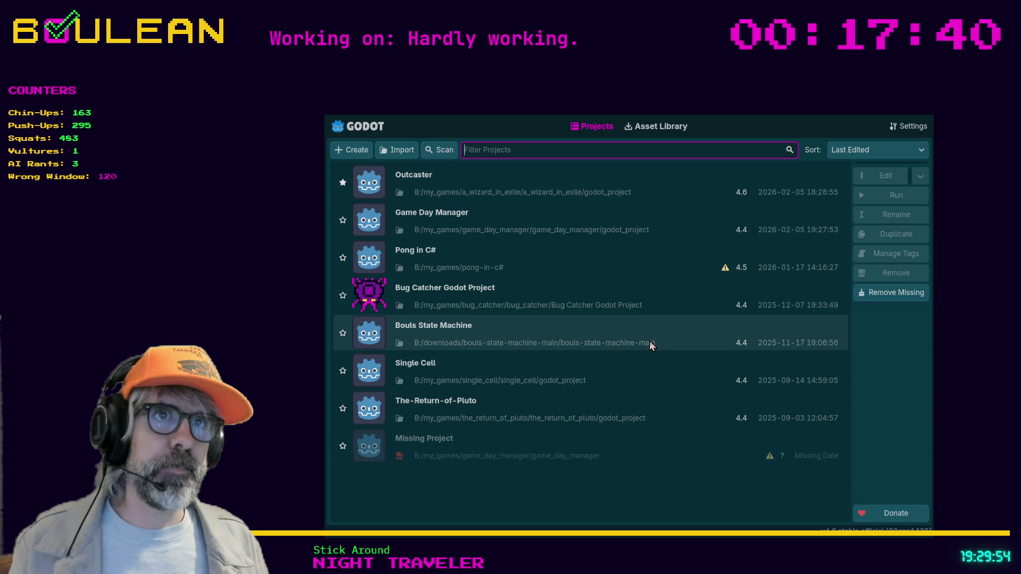
Step: Select the Outcaster project instead and open it in the editor
click(668, 209)
click(685, 192)
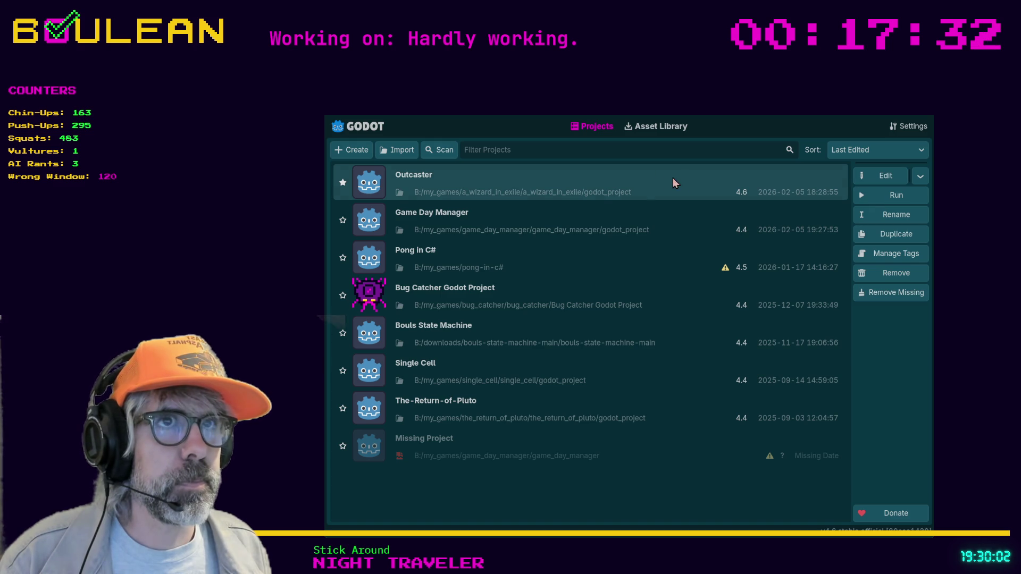
click(885, 178)
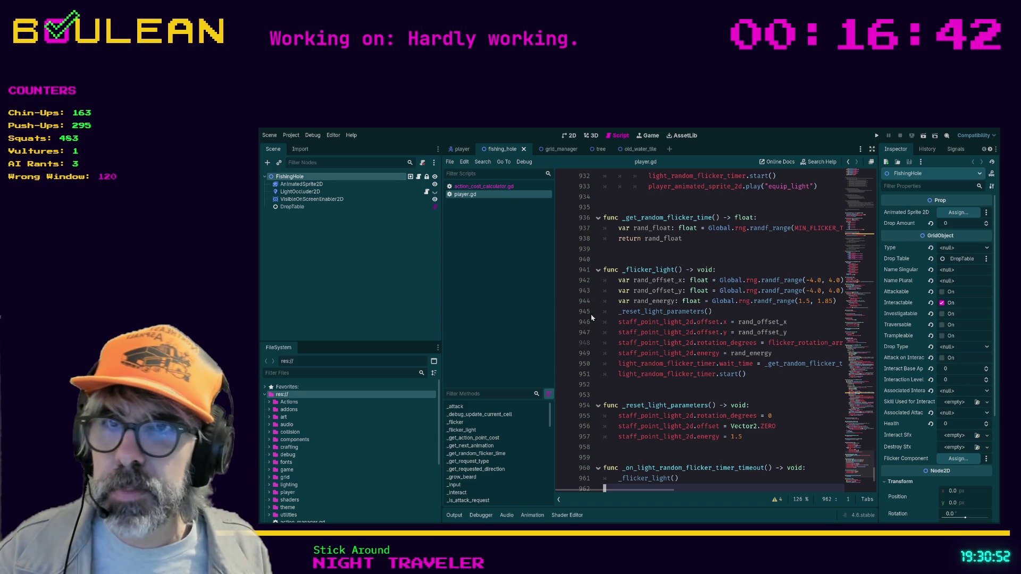
click(673, 392)
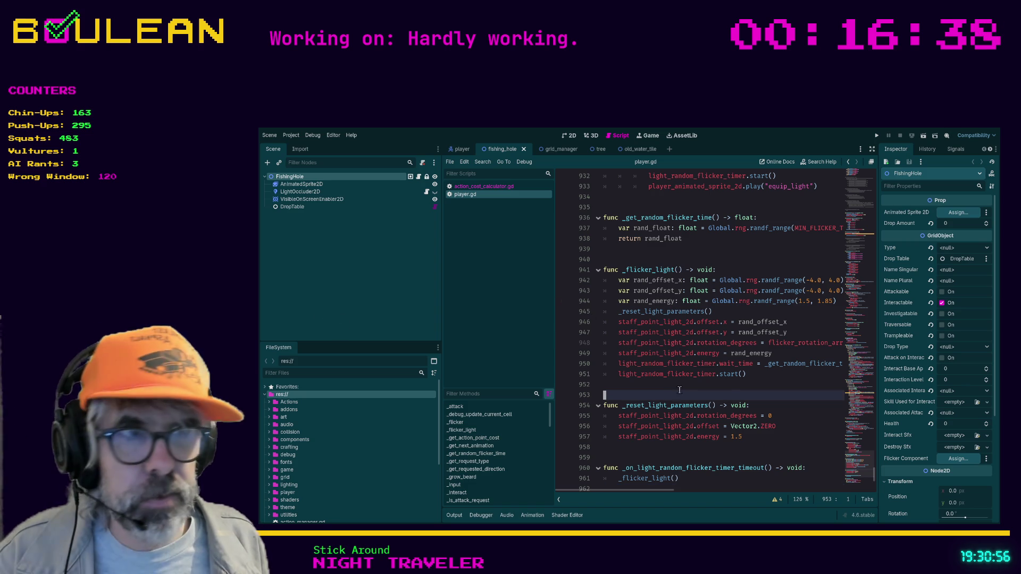
click(625, 384)
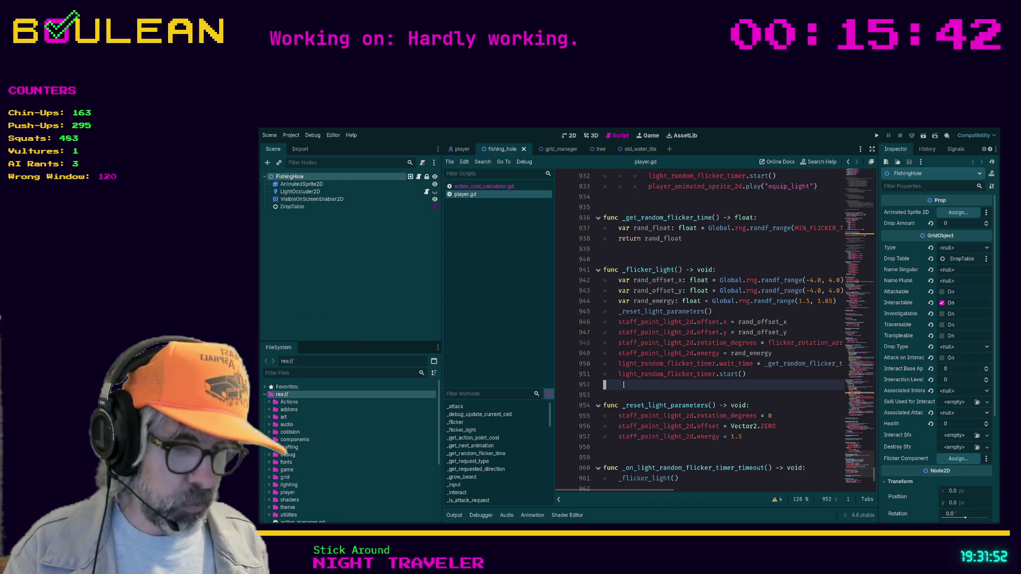
key(Down)
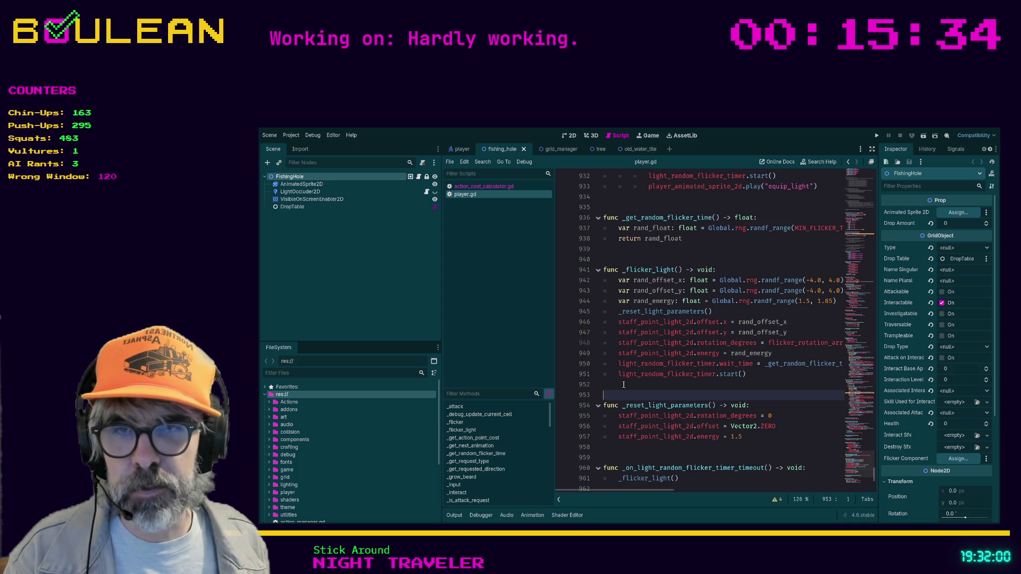
click(623, 385)
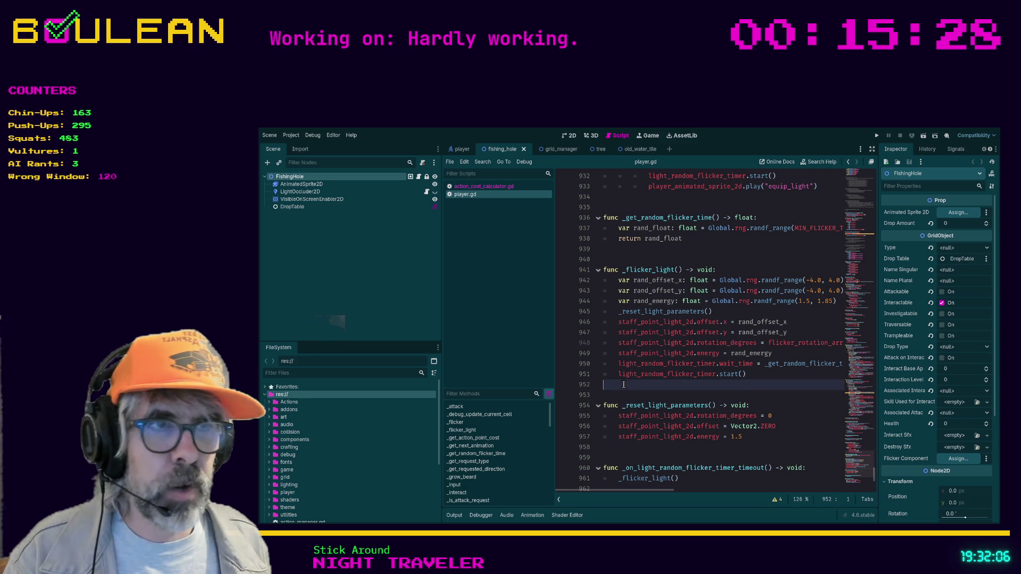
key(Down)
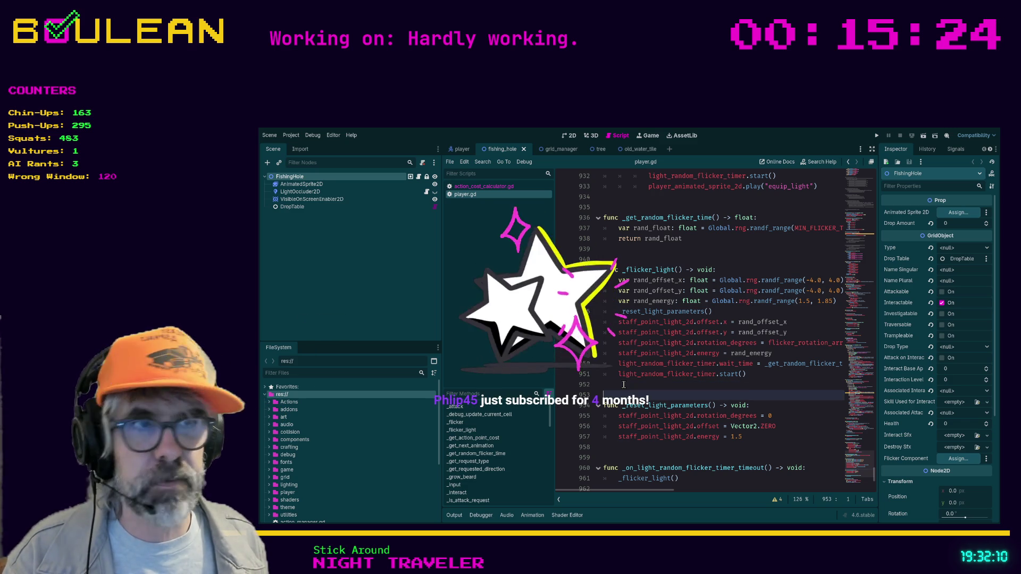
key(Up)
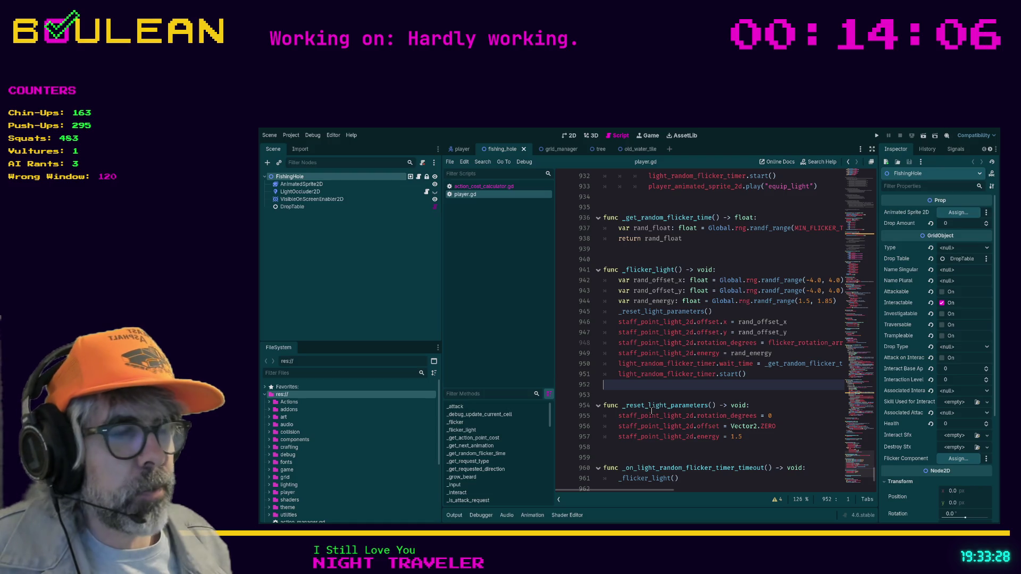
key(Down)
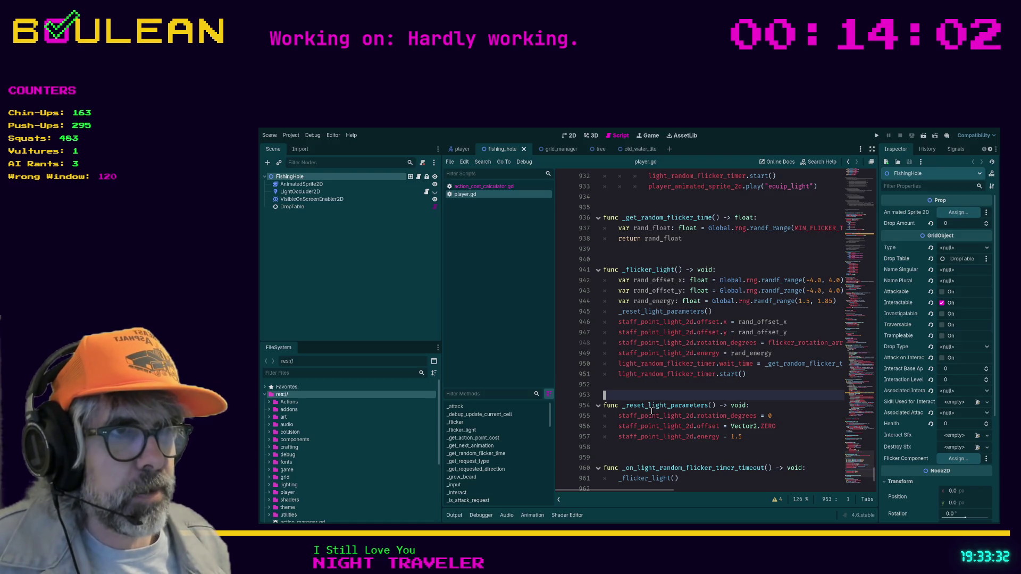
click(641, 389)
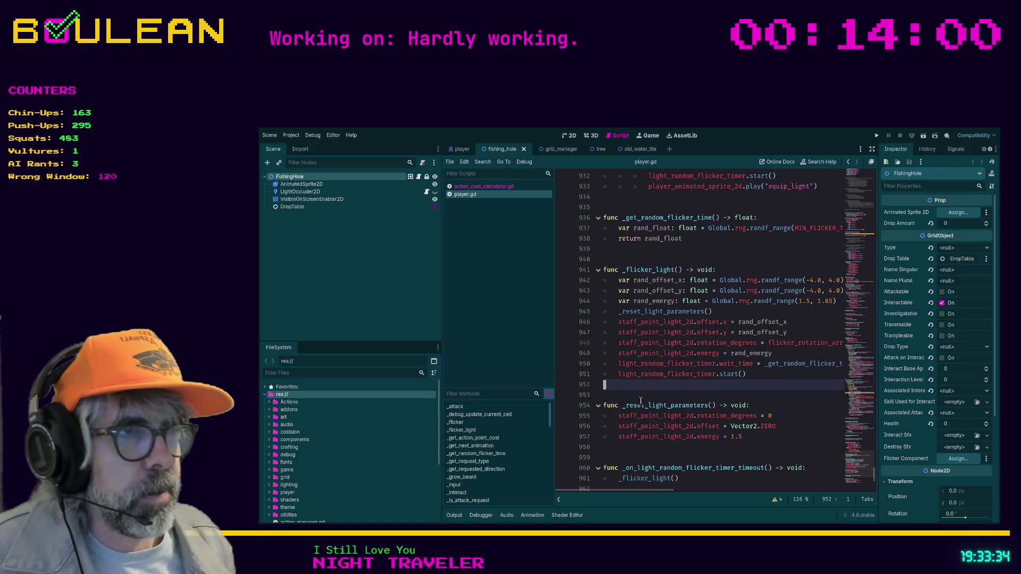
key(Up)
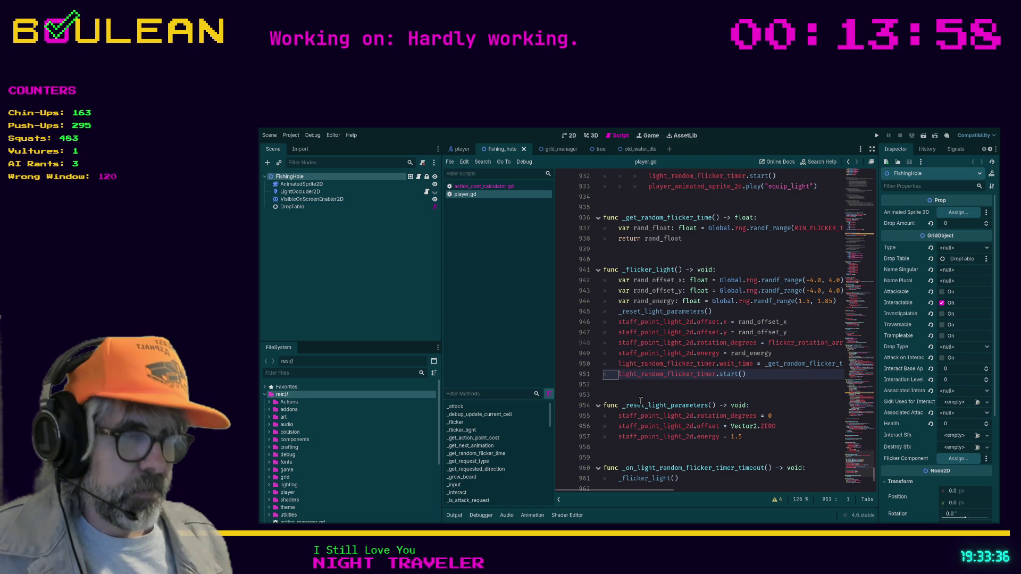
key(End)
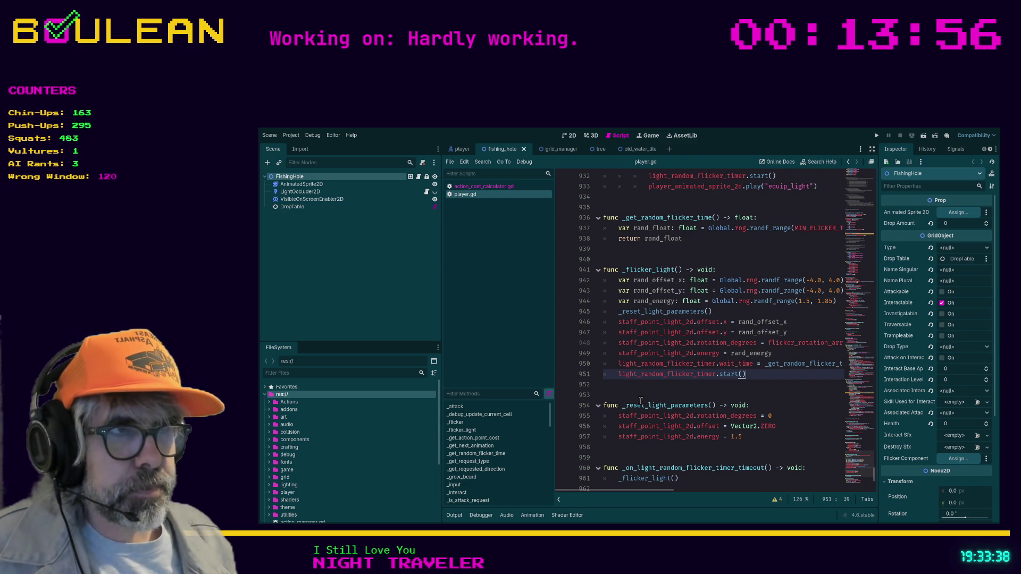
key(Down)
key(Down)
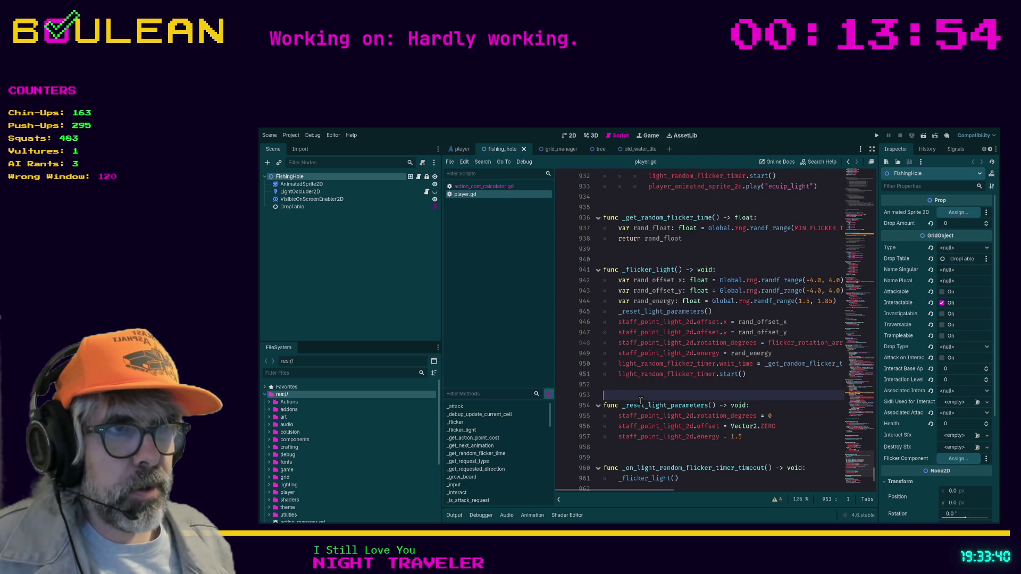
key(Down)
key(Up)
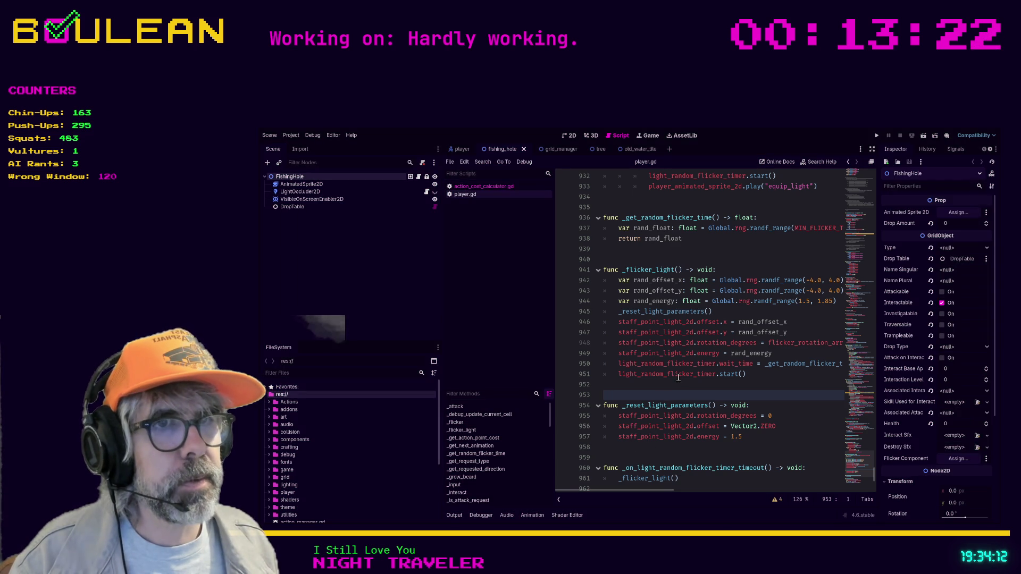
Step: Open action_cost_calculator.gd and place the caret at the pass under DROP_ITEM on line 80
click(487, 188)
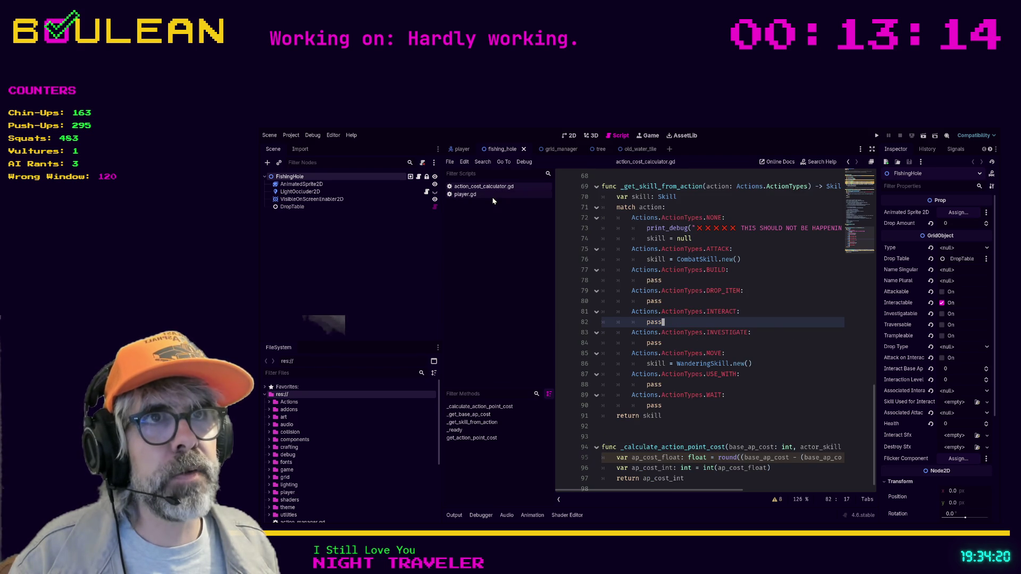
click(488, 194)
click(485, 188)
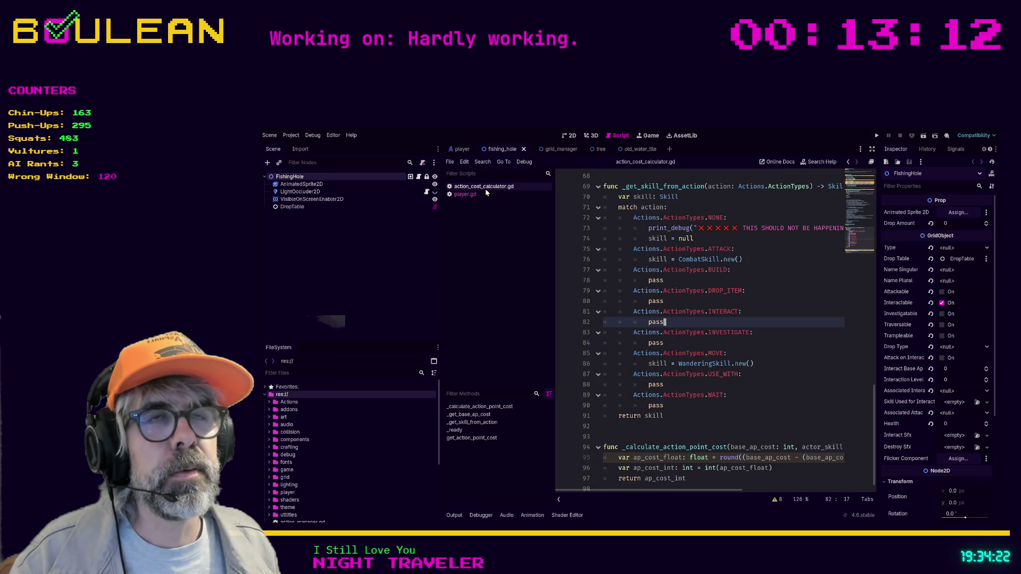
click(684, 301)
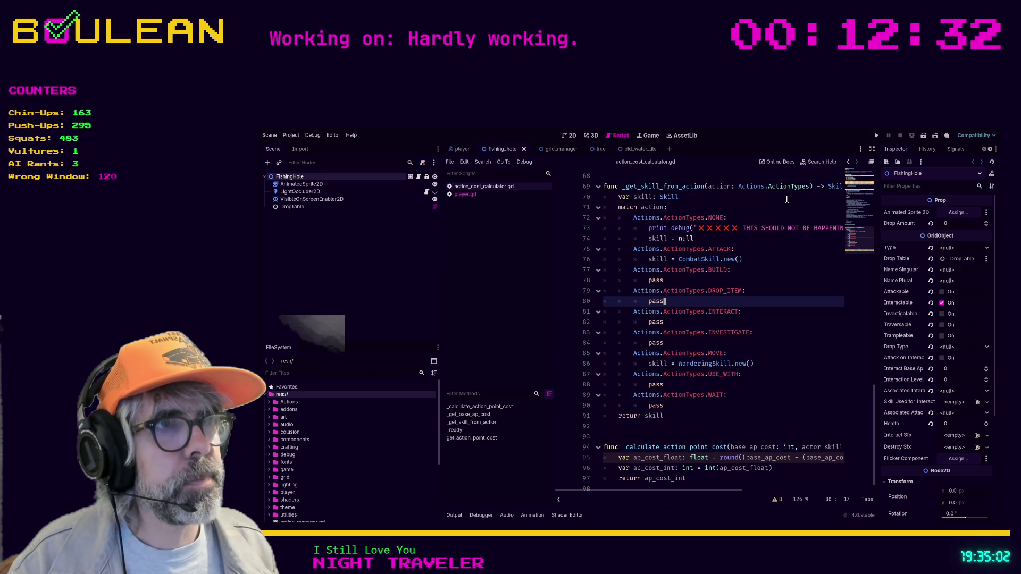
drag(782, 290, 782, 285)
click(695, 302)
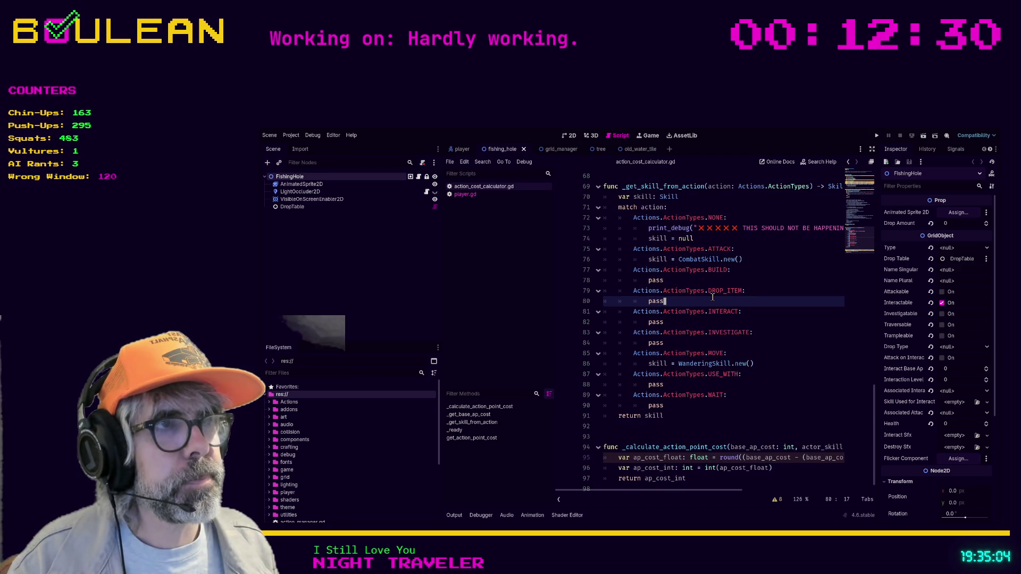
scroll(695, 304, up, 3)
scroll(695, 304, up, 8)
scroll(695, 304, up, 11)
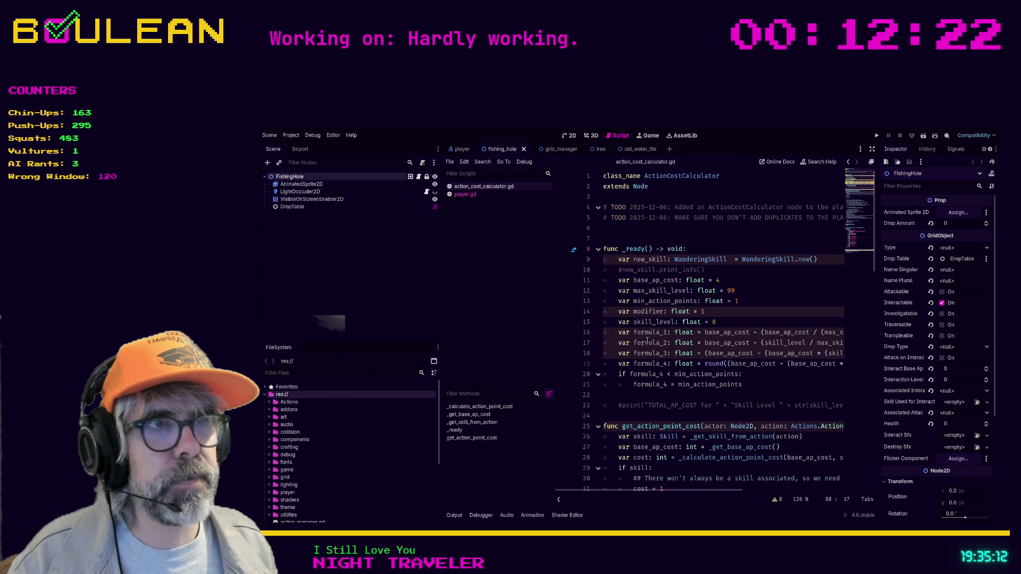
click(718, 322)
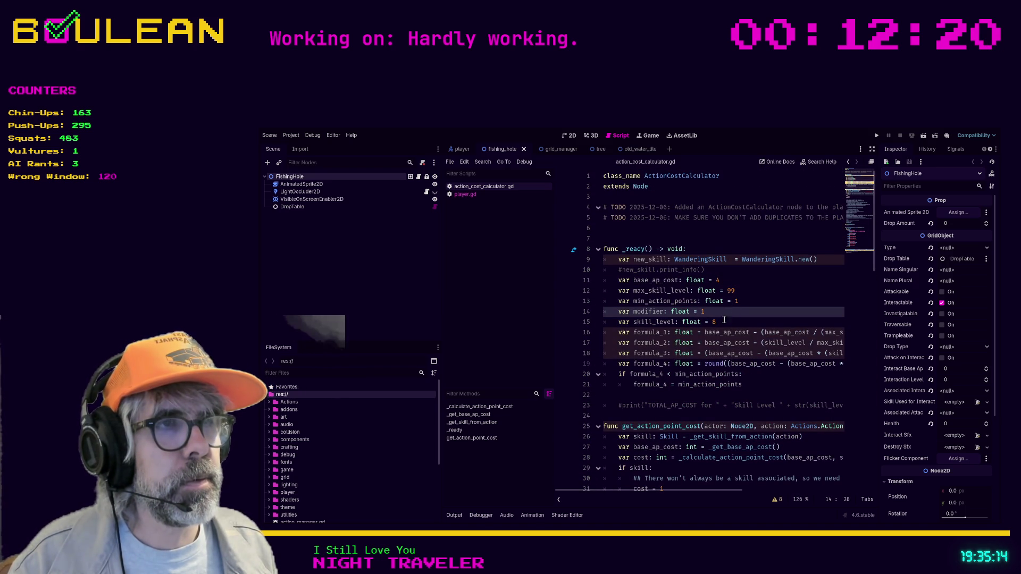
click(686, 353)
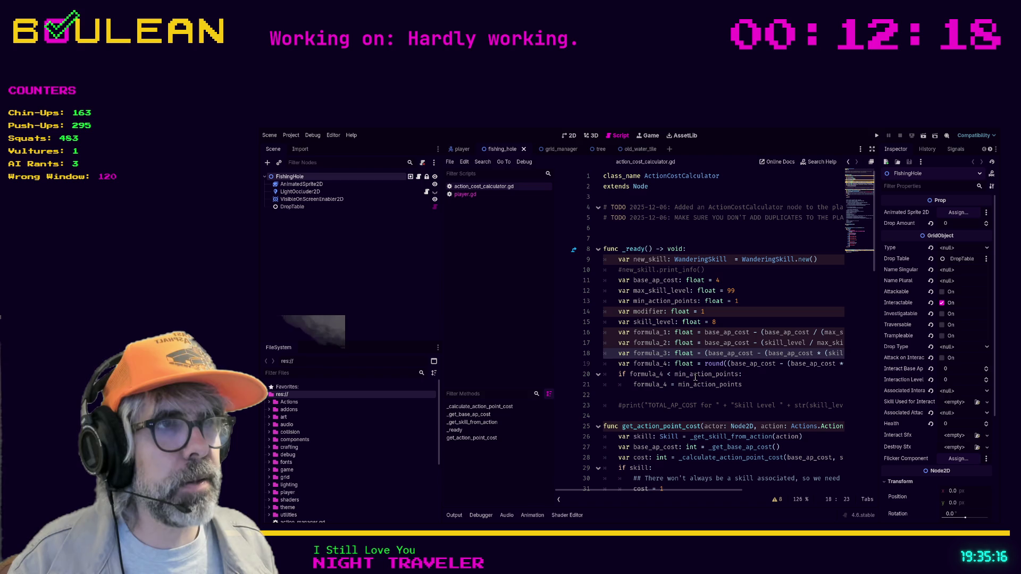
click(695, 377)
click(702, 385)
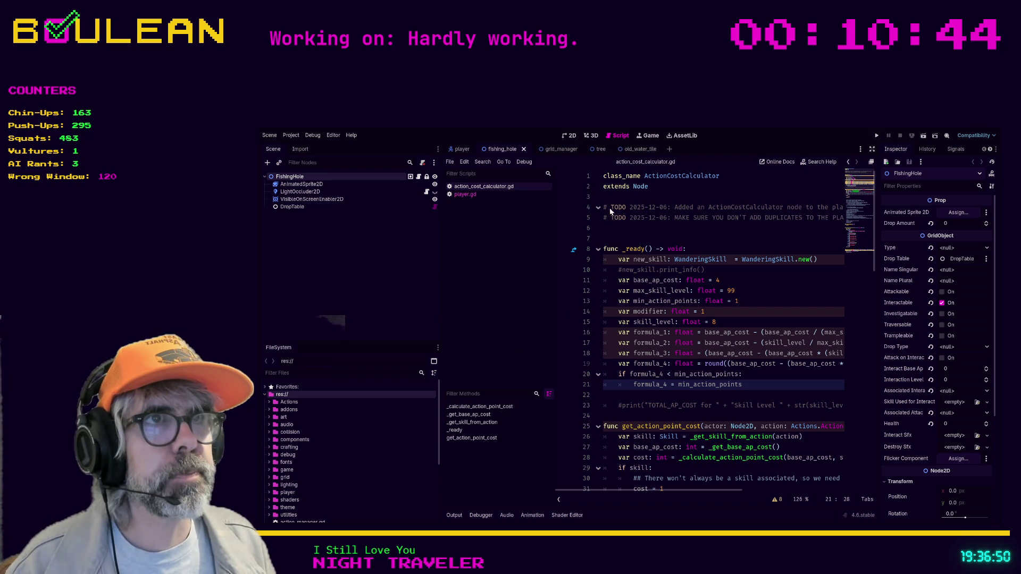
click(745, 281)
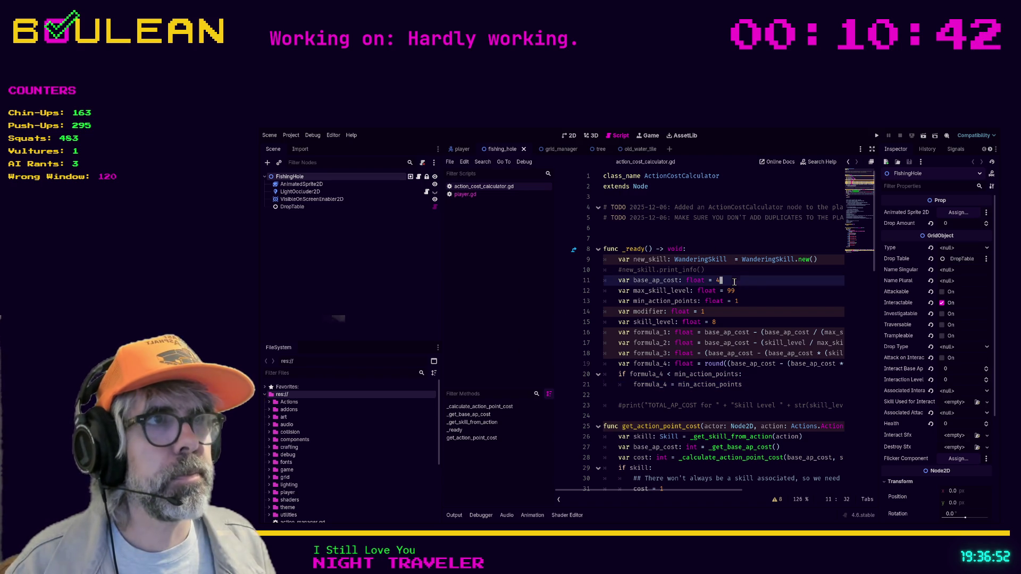
click(781, 303)
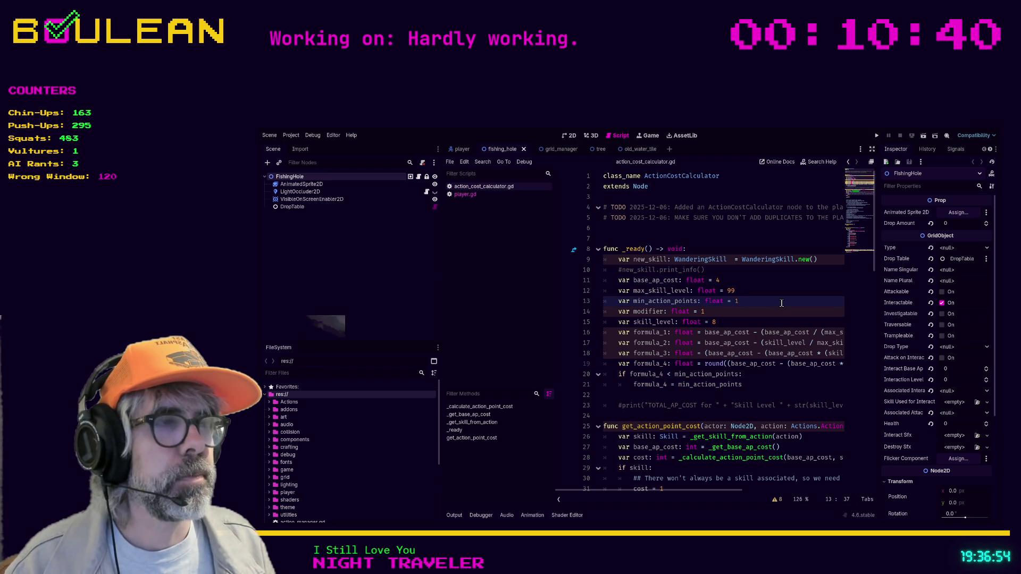
scroll(766, 341, down, 1)
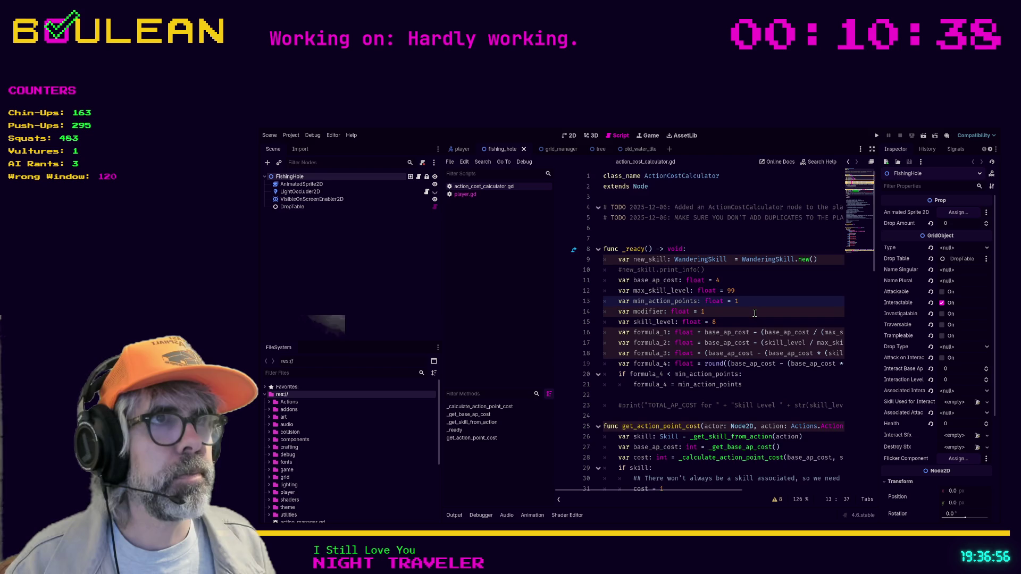
scroll(754, 313, down, 2)
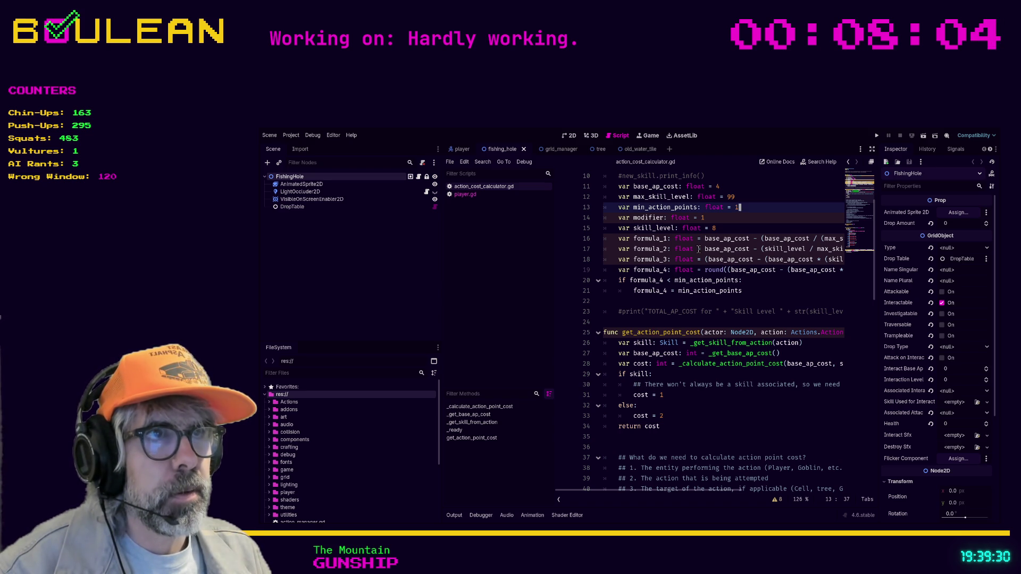
Step: Review the formula lines, selecting and then deselecting the #print comment on line 23
click(750, 291)
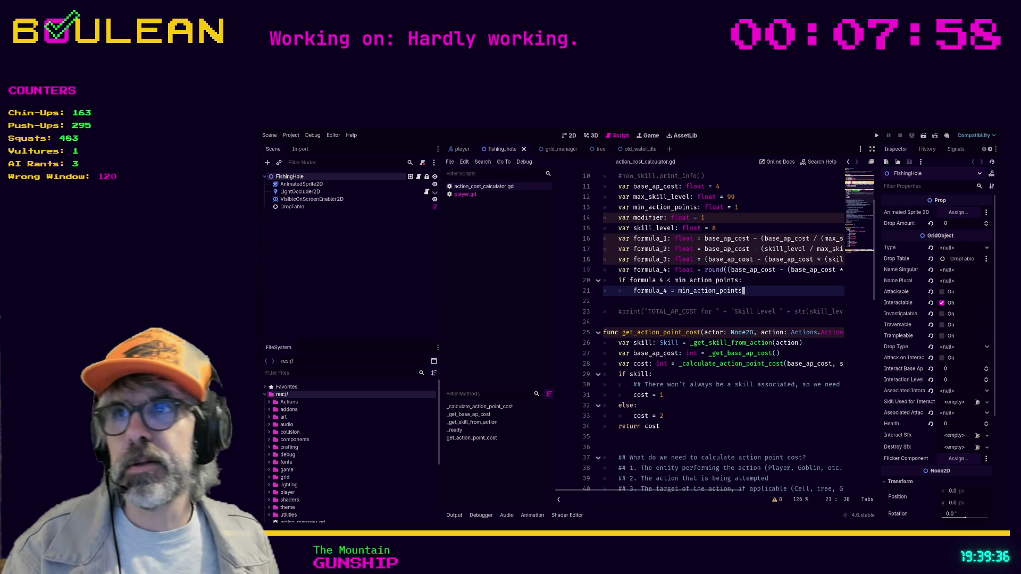
click(646, 322)
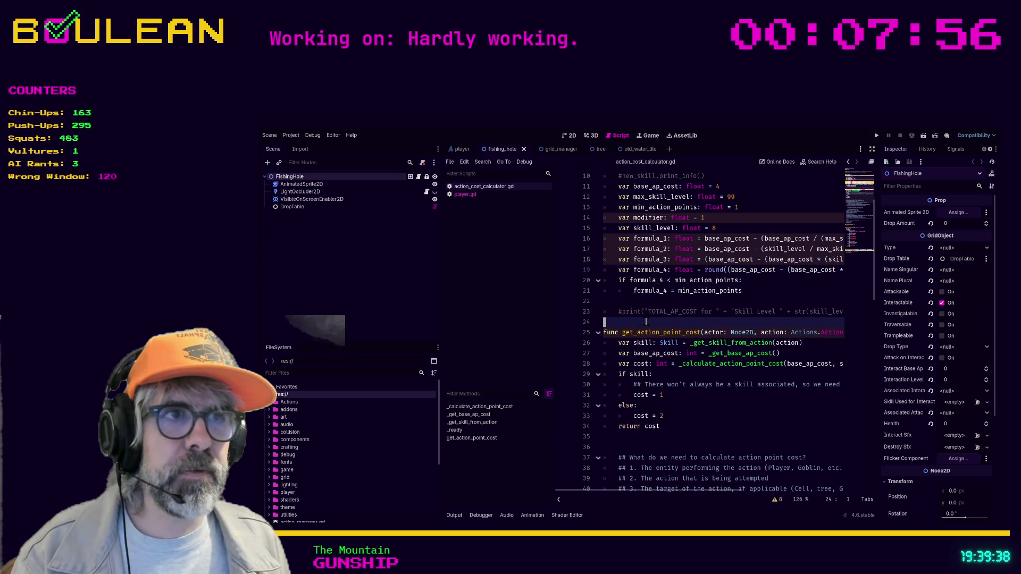
key(shift+Up)
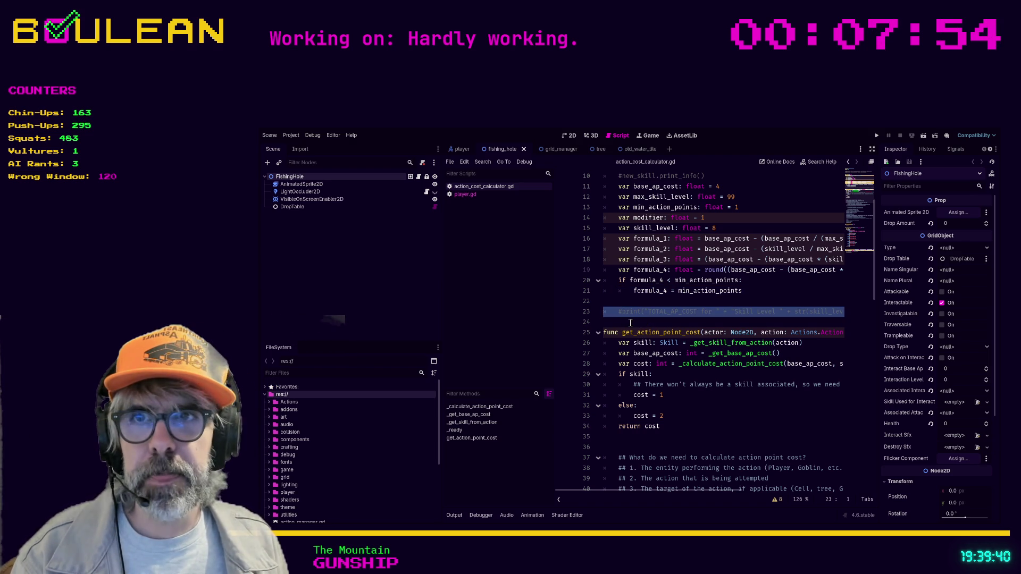
click(630, 323)
drag(630, 323, 593, 306)
click(601, 321)
click(610, 324)
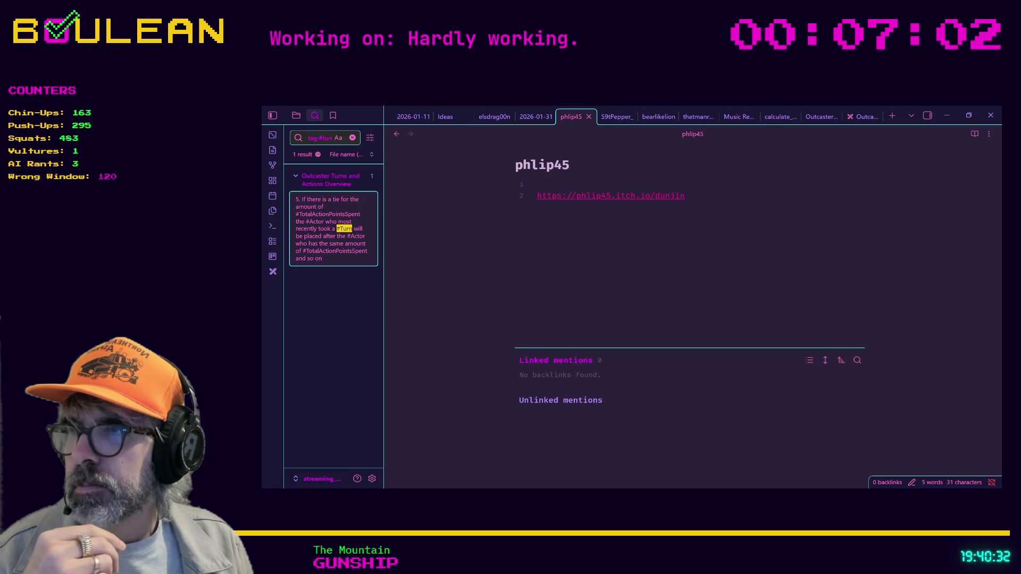
Step: Add a '# Games' heading on line 1 and prefix the itch.io link with 'Dunjin:'
click(575, 190)
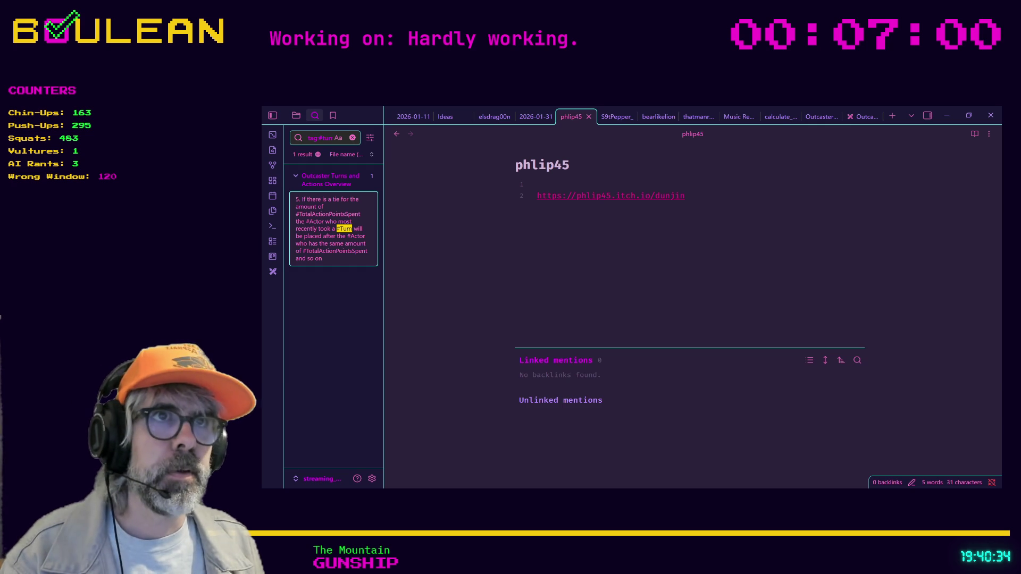
text(##)
key(BackSpace)
key(BackSpace)
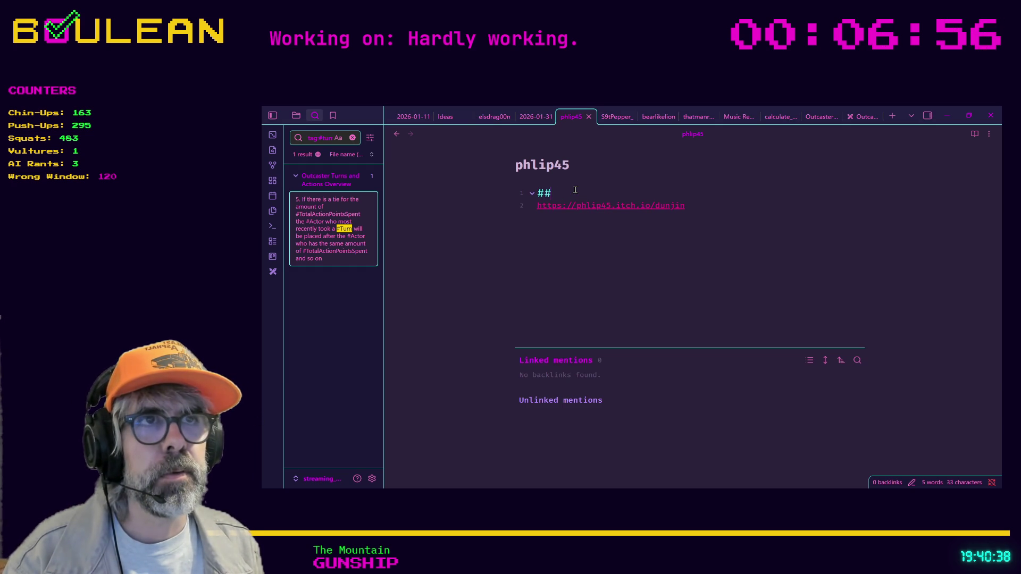
text(Games)
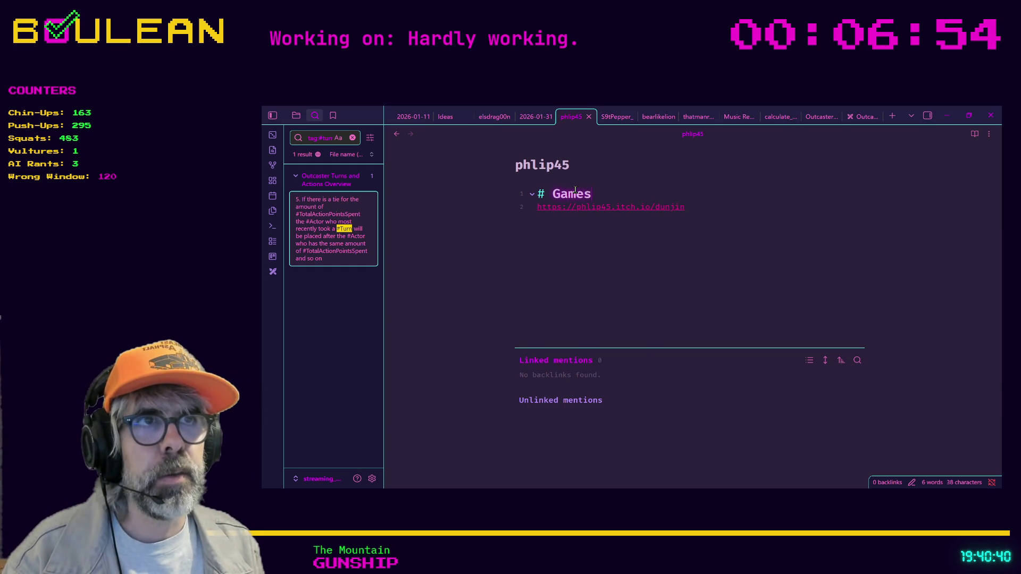
key(Down)
text(Dun)
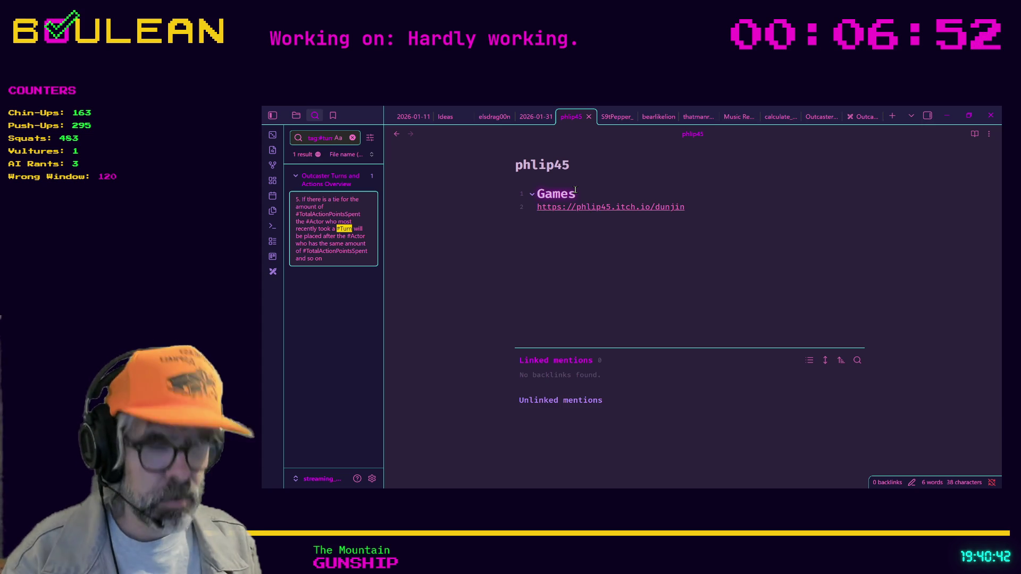
text(jin:)
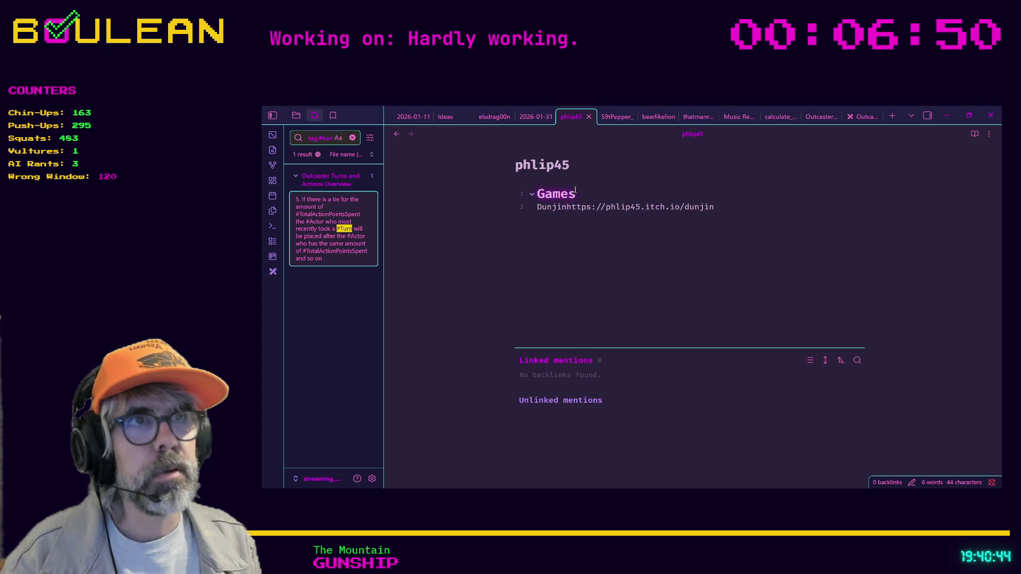
click(608, 184)
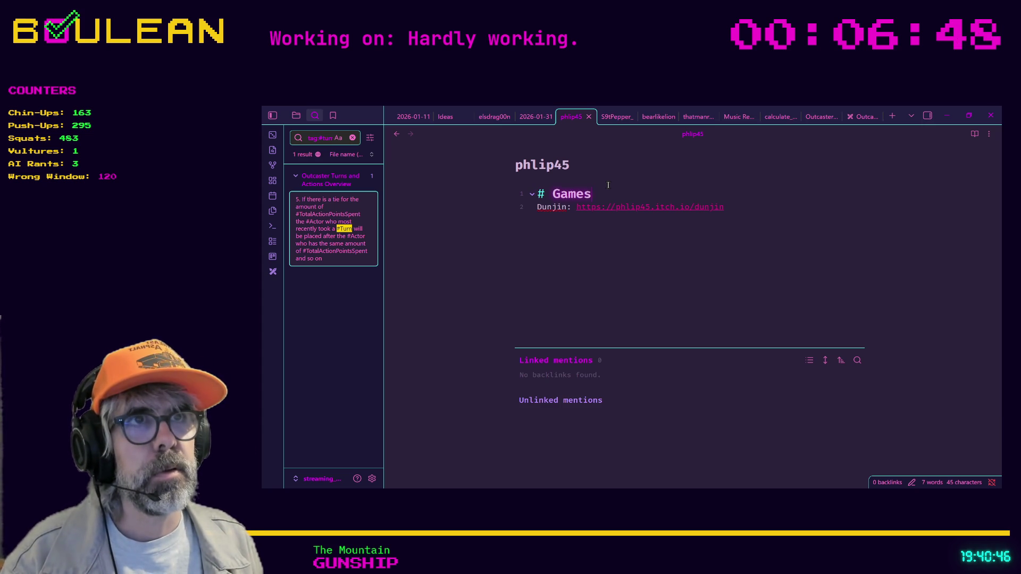
click(606, 260)
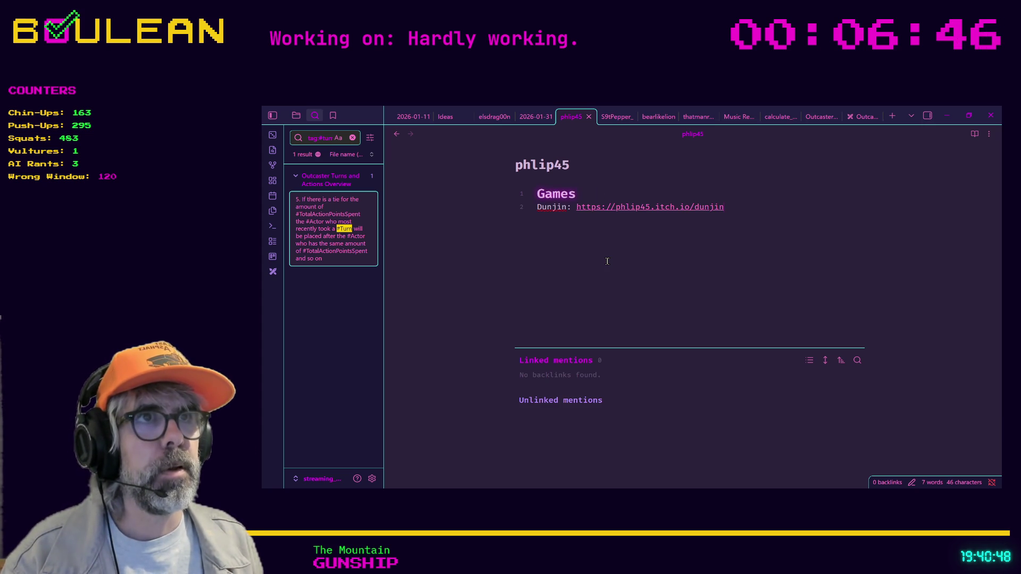
key(ctrl+o)
Step: Find and open the To Do note through the note switcher
text(stream)
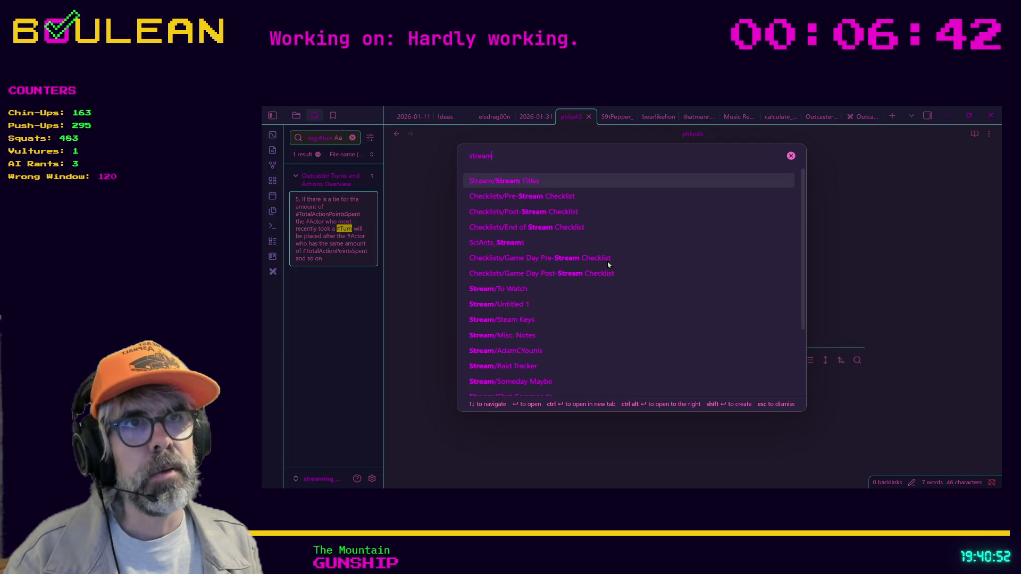
text( i)
key(BackSpace)
key(BackSpace)
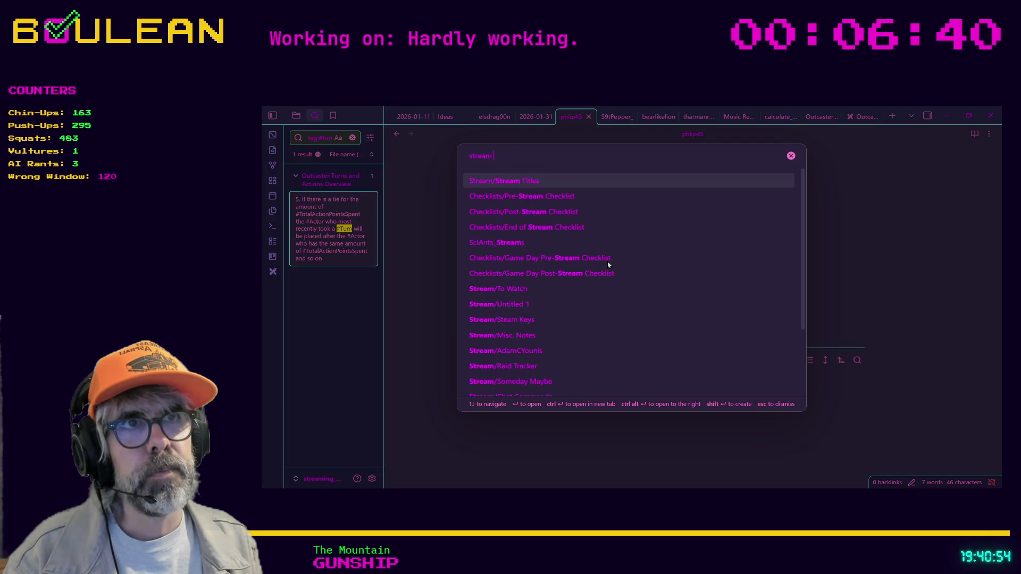
key(BackSpace)
key(BackSpace)
key(BackSpace)
text(to do)
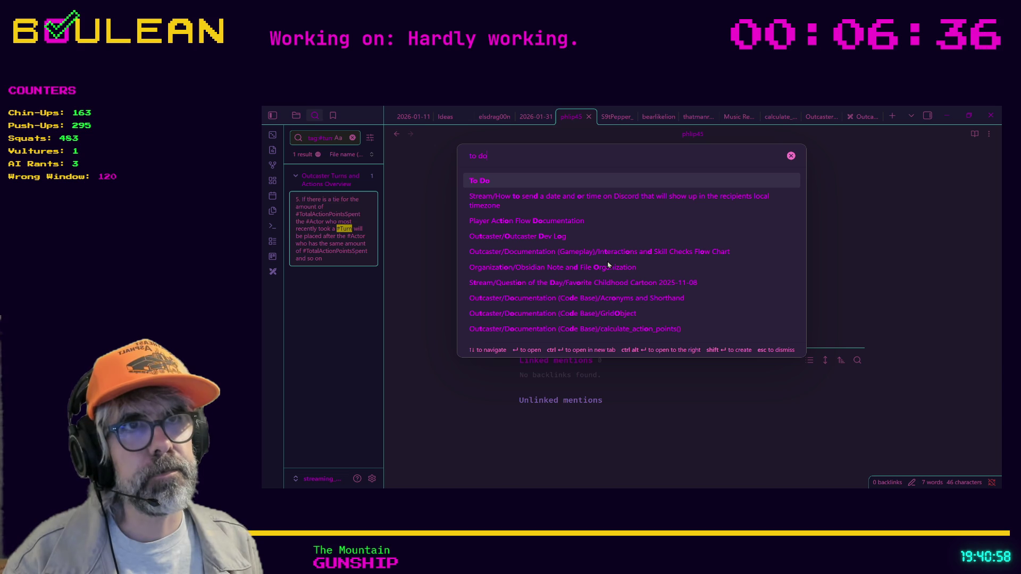
key(Return)
Step: Expand the Stream section and add a 2026-02-05 task to set up a 'Tell a story' redeem
click(539, 188)
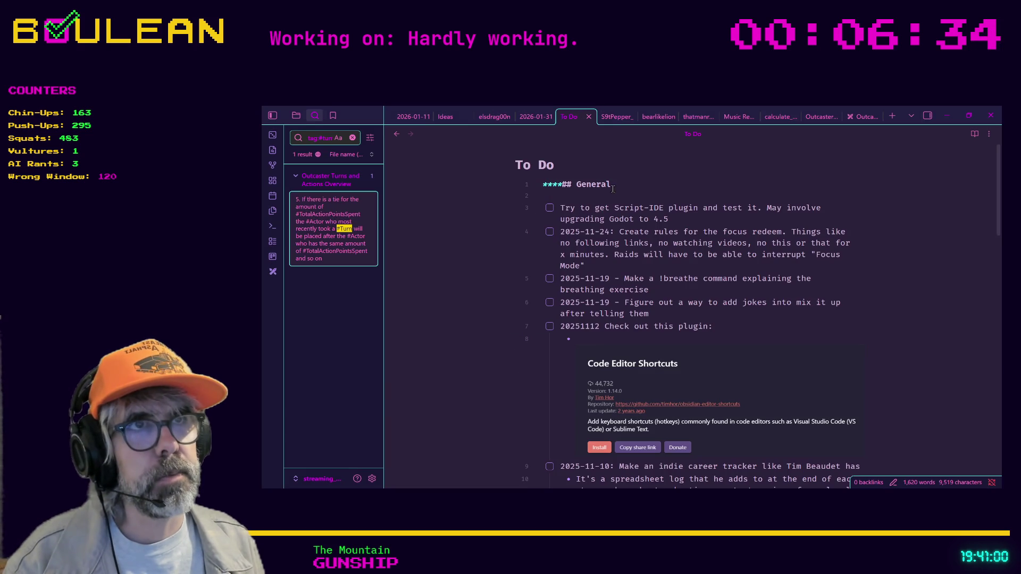
scroll(585, 240, down, 5)
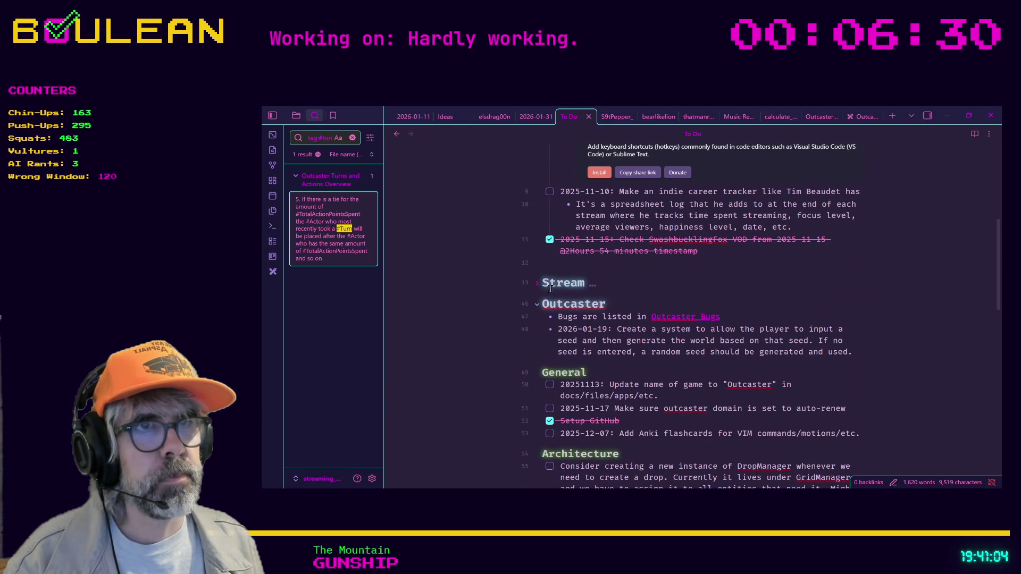
click(537, 283)
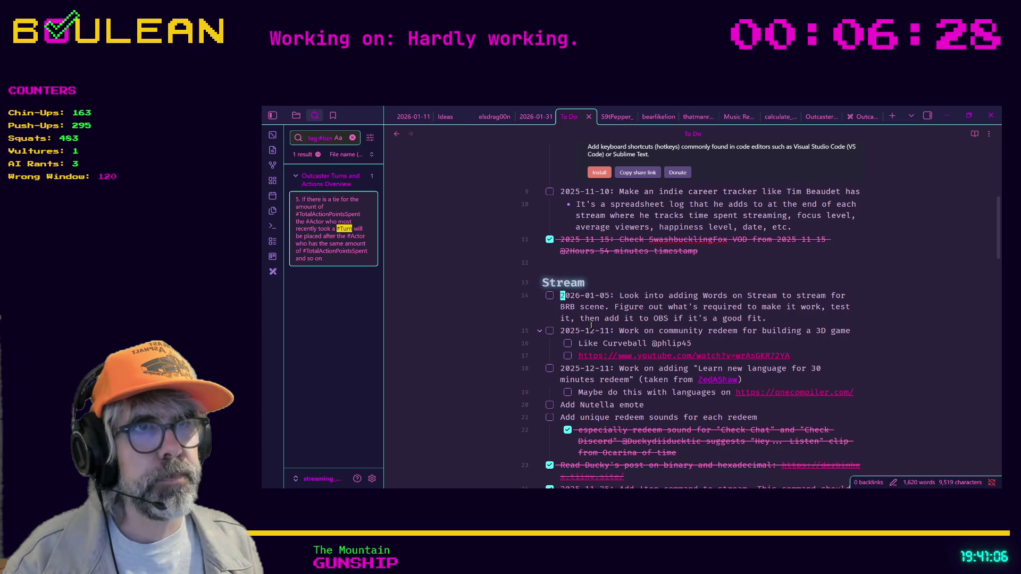
key(Return)
text(26-02-)
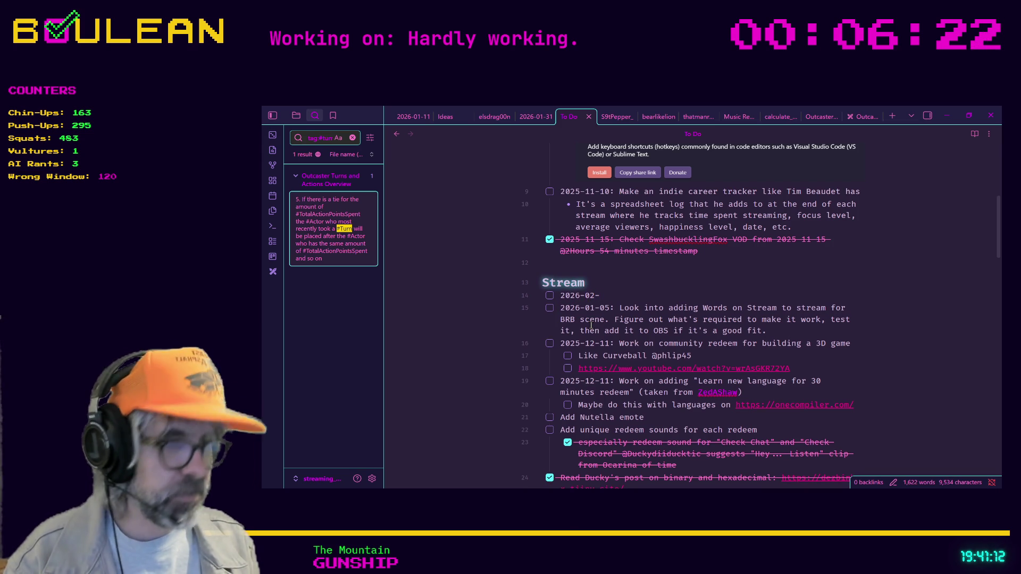
text(: )
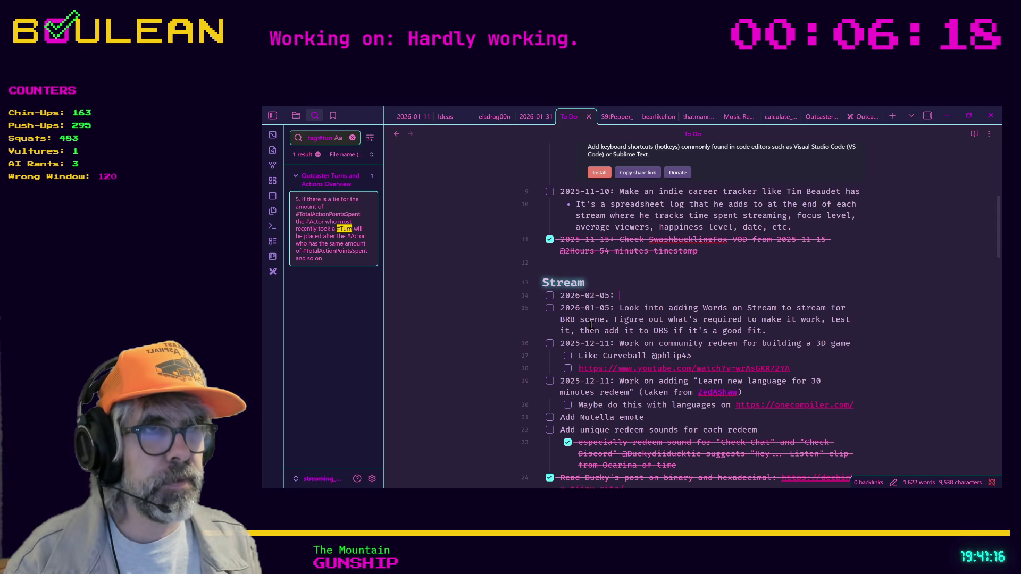
text(G)
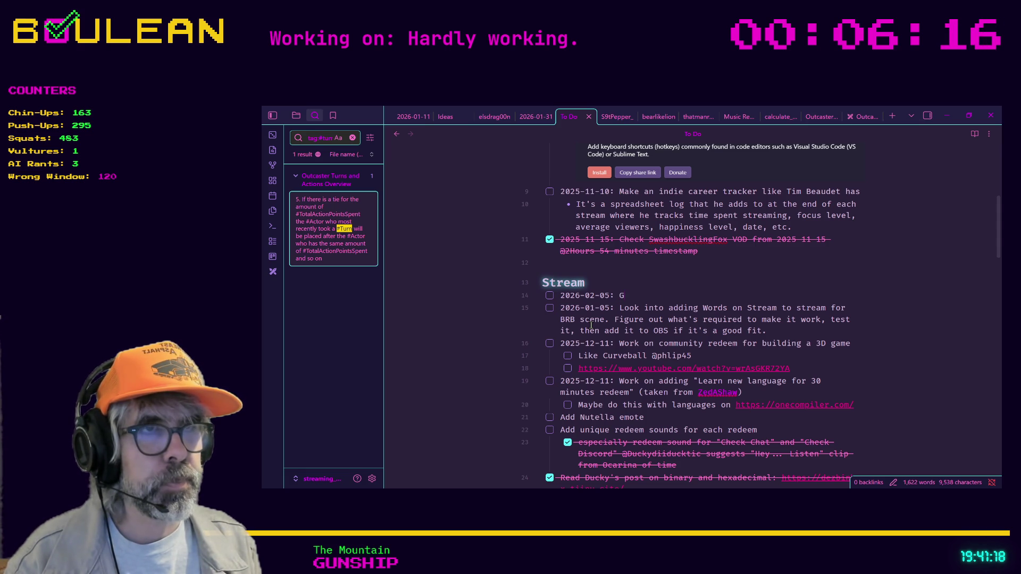
text(Setup redeems)
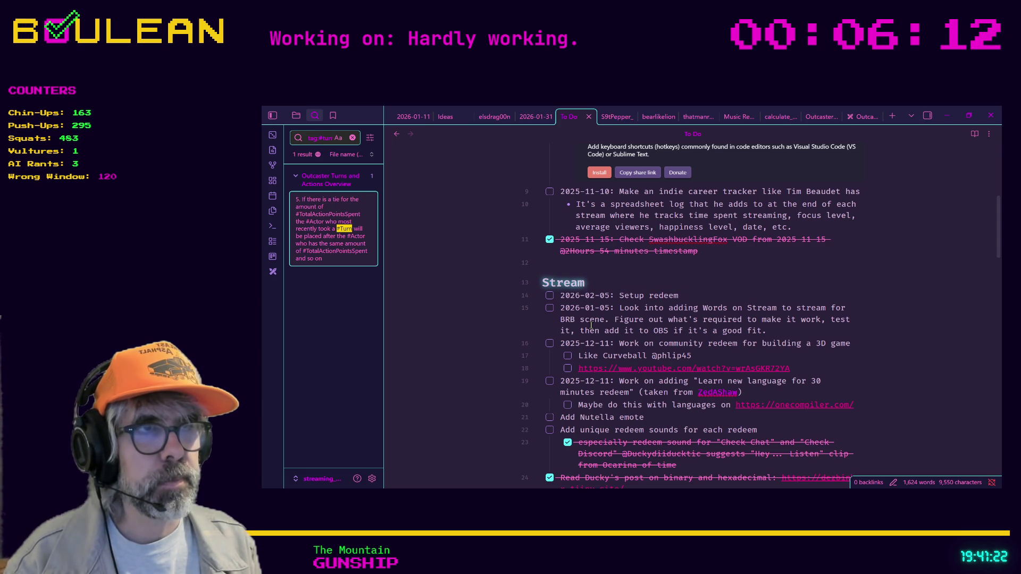
text(for)
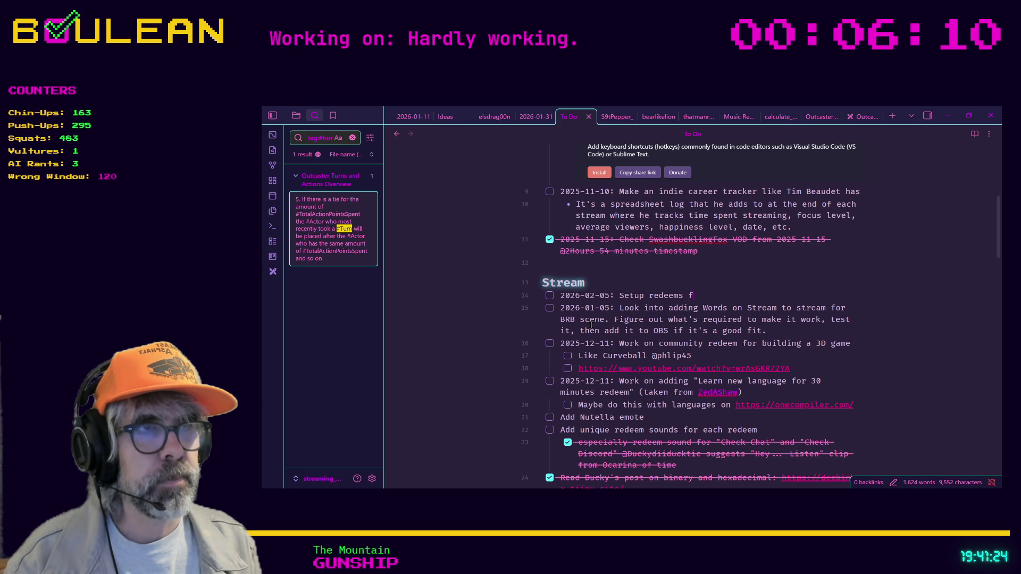
key(BackSpace)
key(BackSpace)
key(BackSpace)
text("Sto)
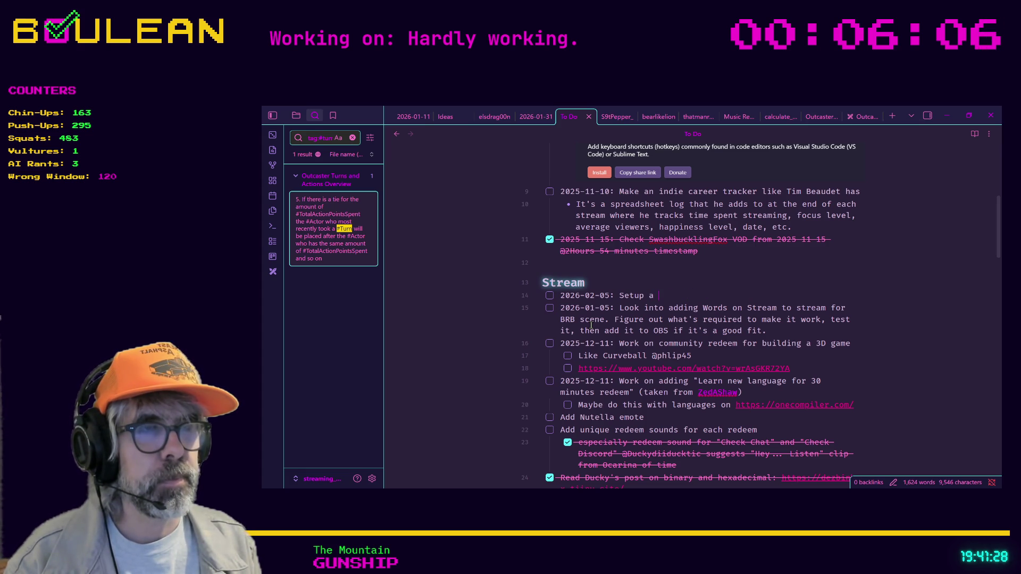
text(Tell a stor)
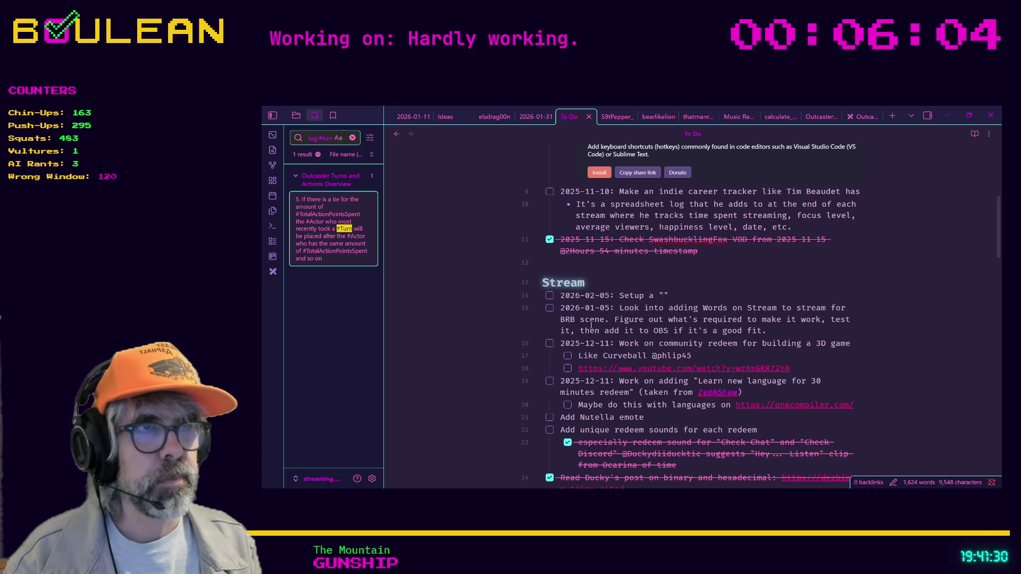
text( redeem on Twitch:)
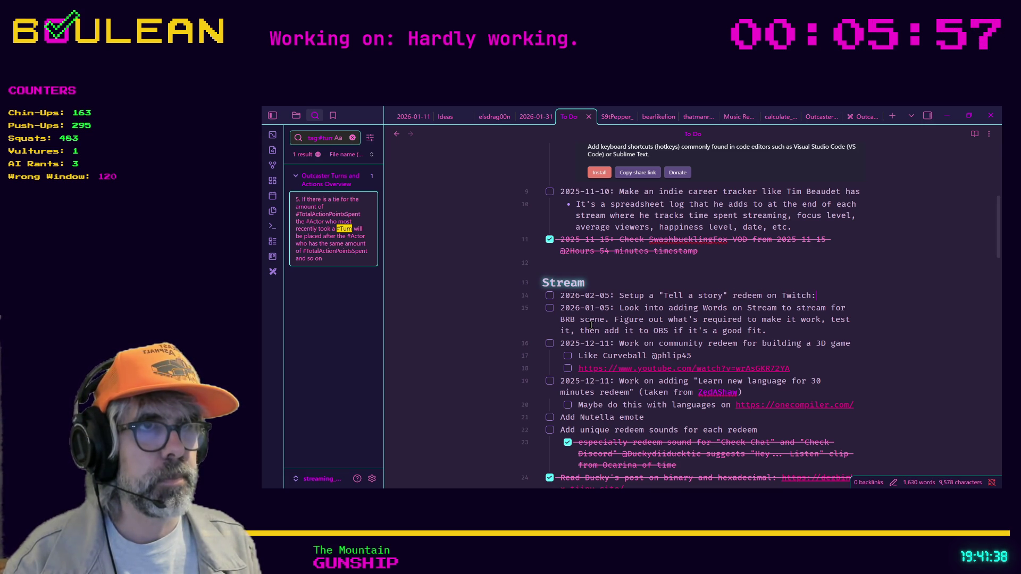
Step: Nest the sub-bullet 'Let the redeemer pick a category like:' under the task
key(Return)
key(BackSpace)
key(Tab)
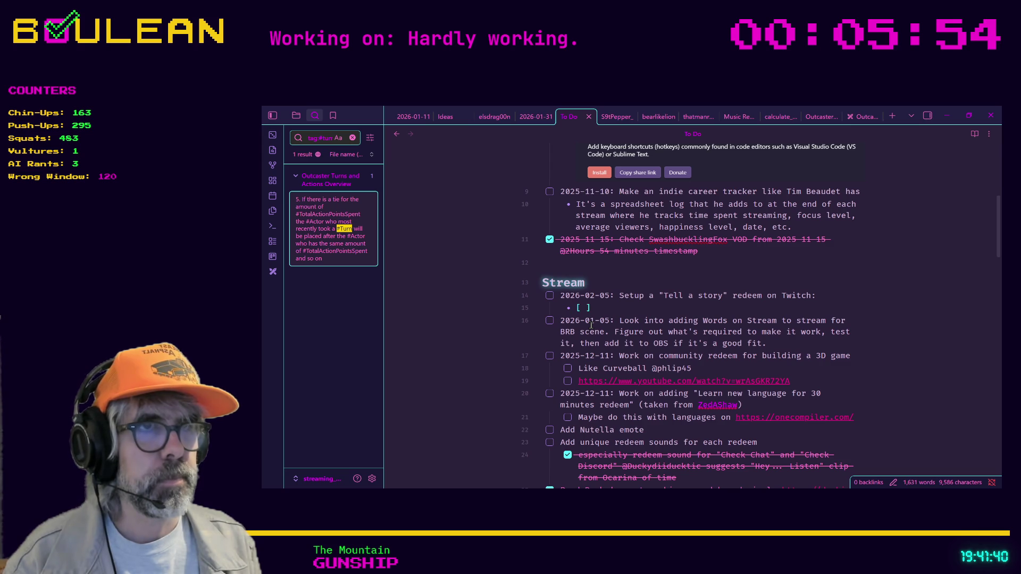
text(Let the redem)
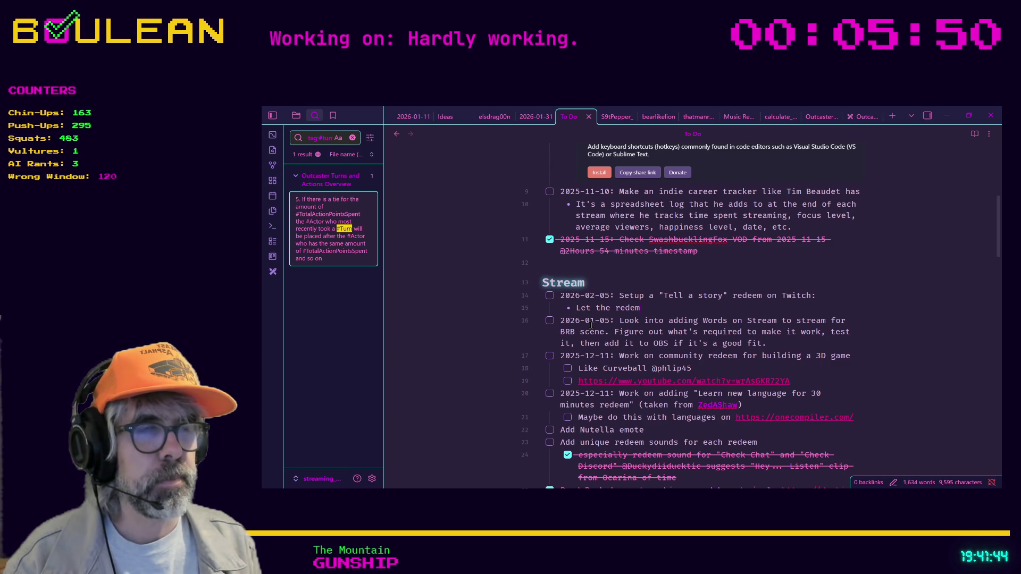
text(eemer pick a ca)
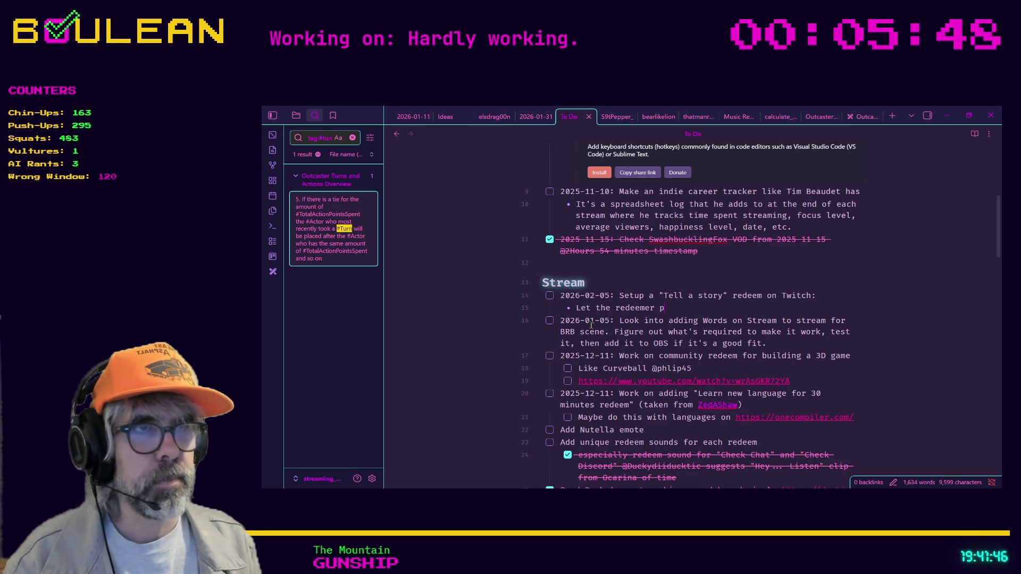
text(tory)
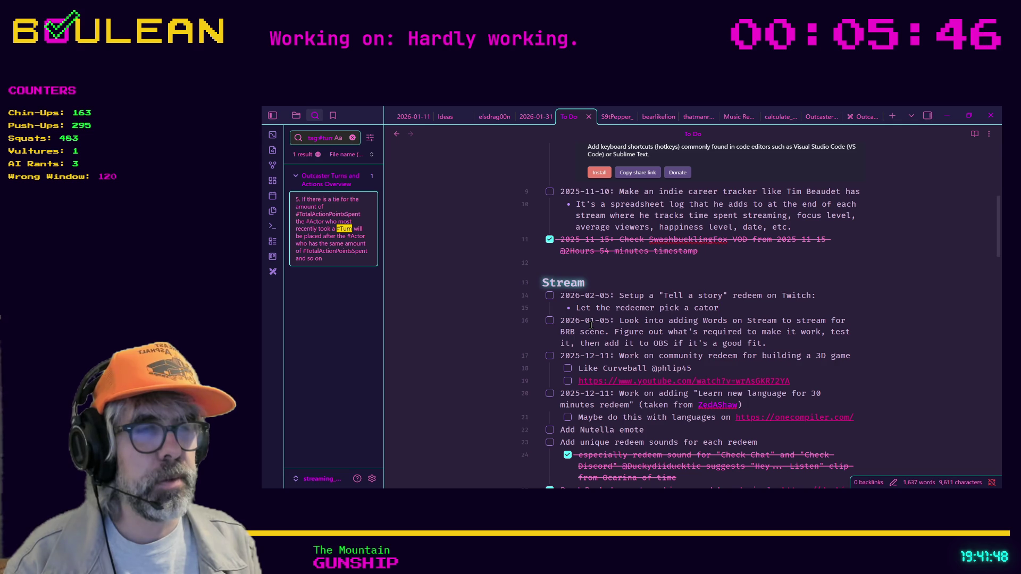
key(BackSpace)
key(BackSpace)
key(BackSpace)
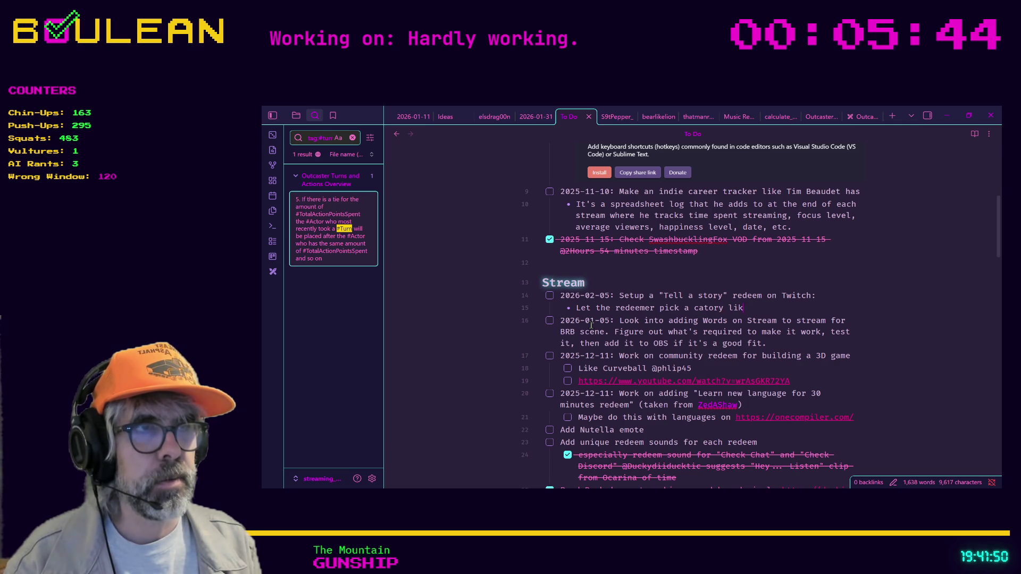
text(gory like:)
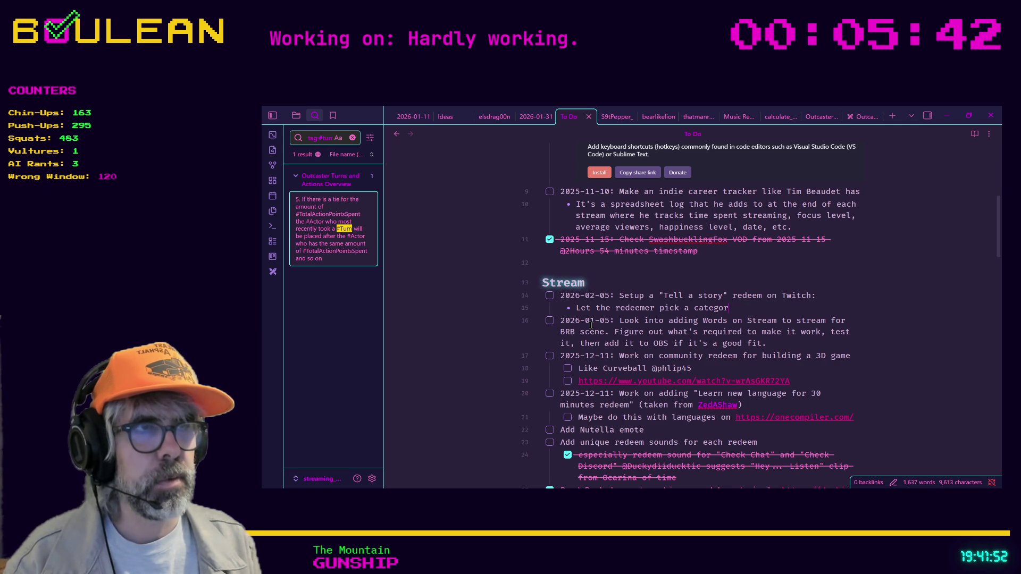
Step: Add deeper-nested category bullets Funny, Sad, Crazy and Scary
key(Return)
key(Tab)
text(Funny)
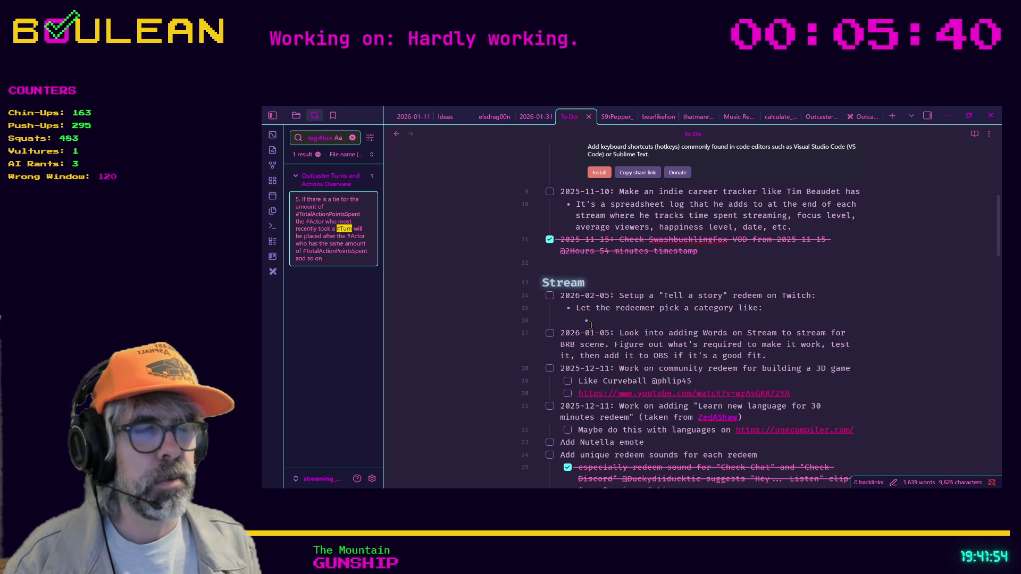
key(Return)
text(Sad)
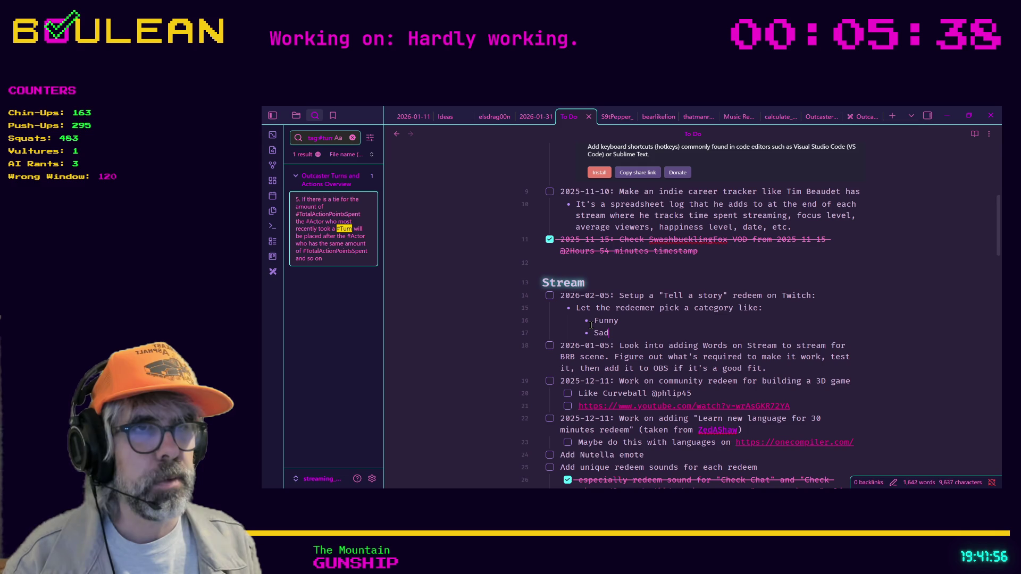
key(Return)
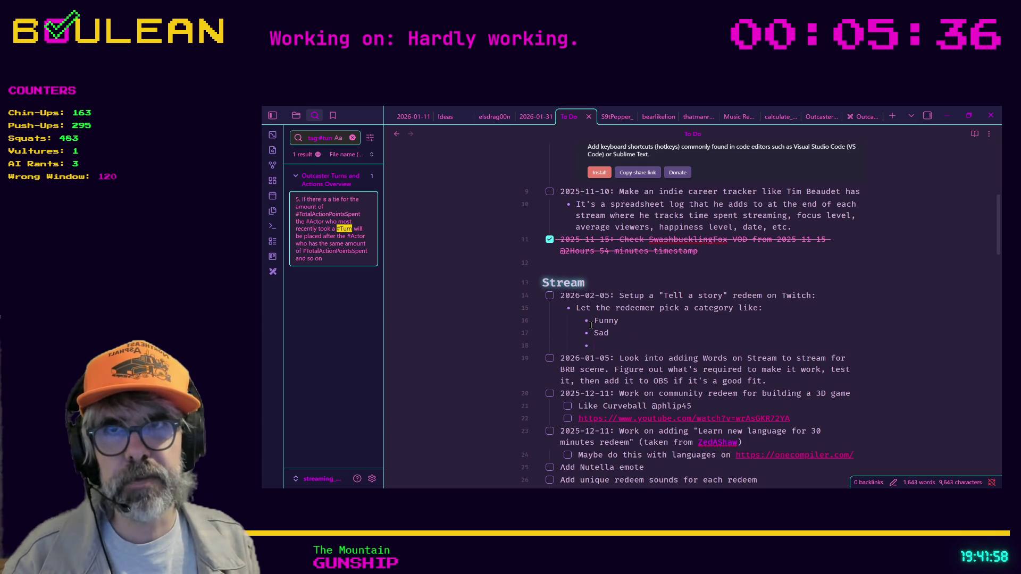
text(Crazy)
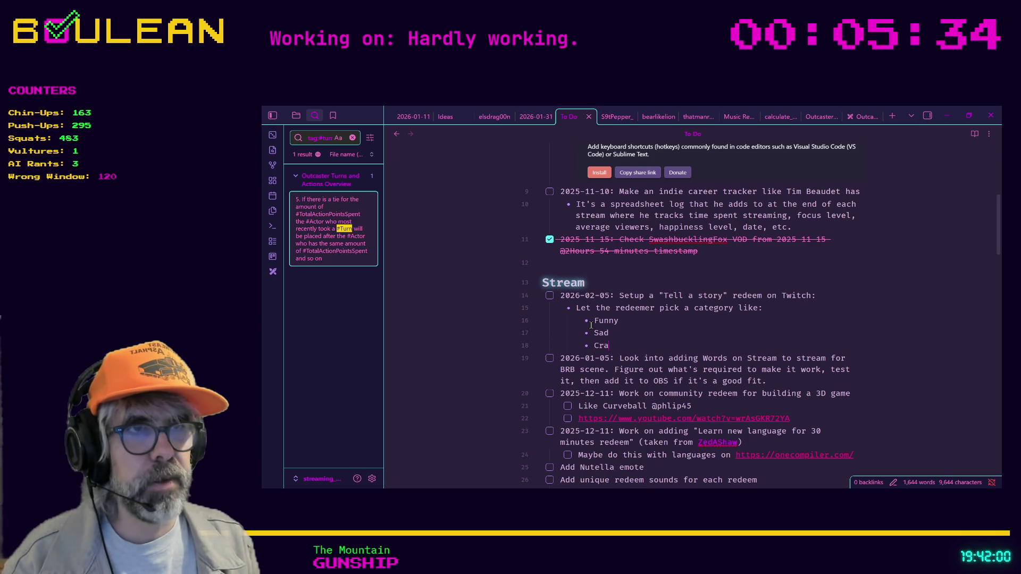
key(Return)
text(Scary)
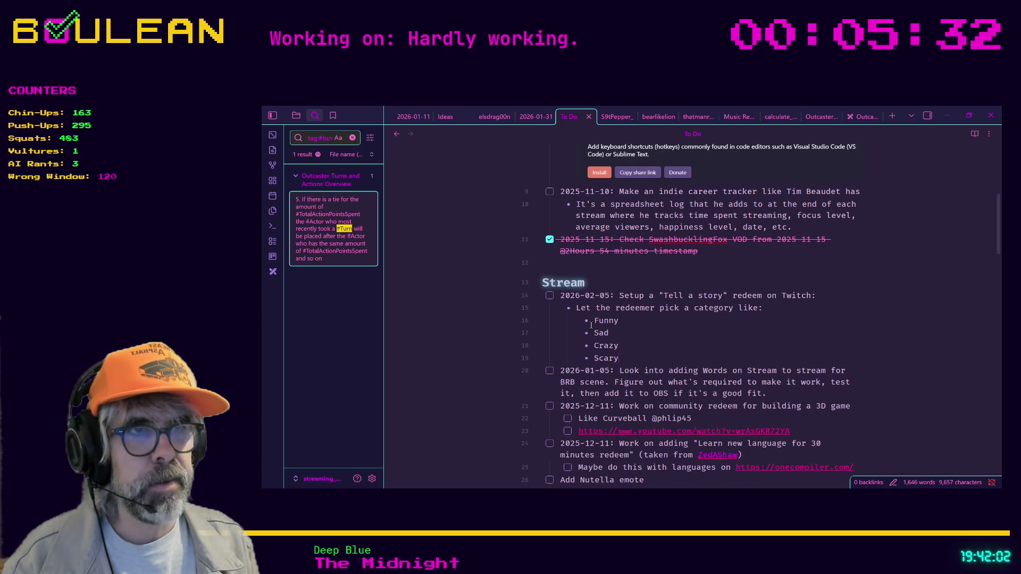
key(Return)
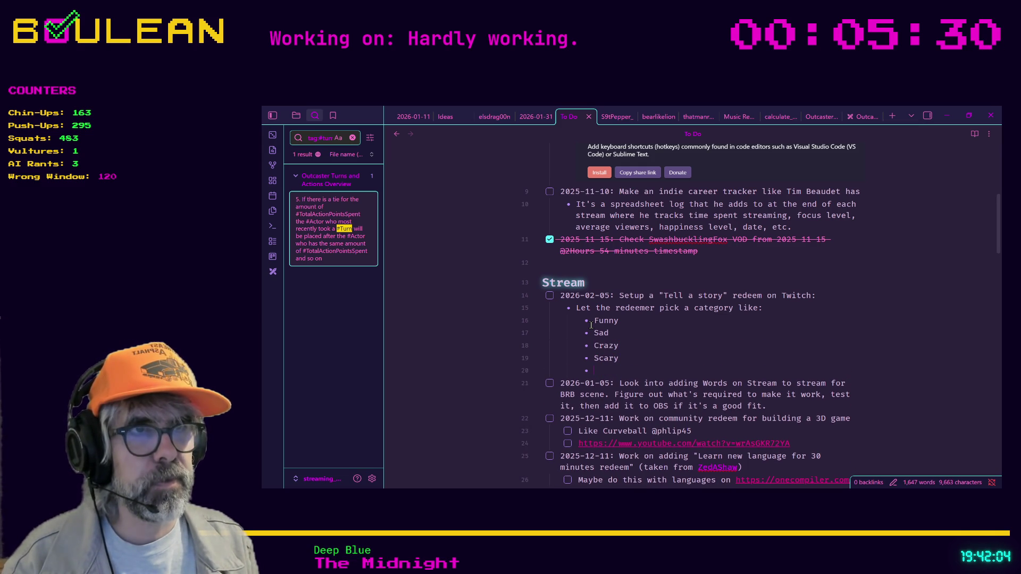
key(BackSpace)
key(BackSpace)
key(ctrl+z)
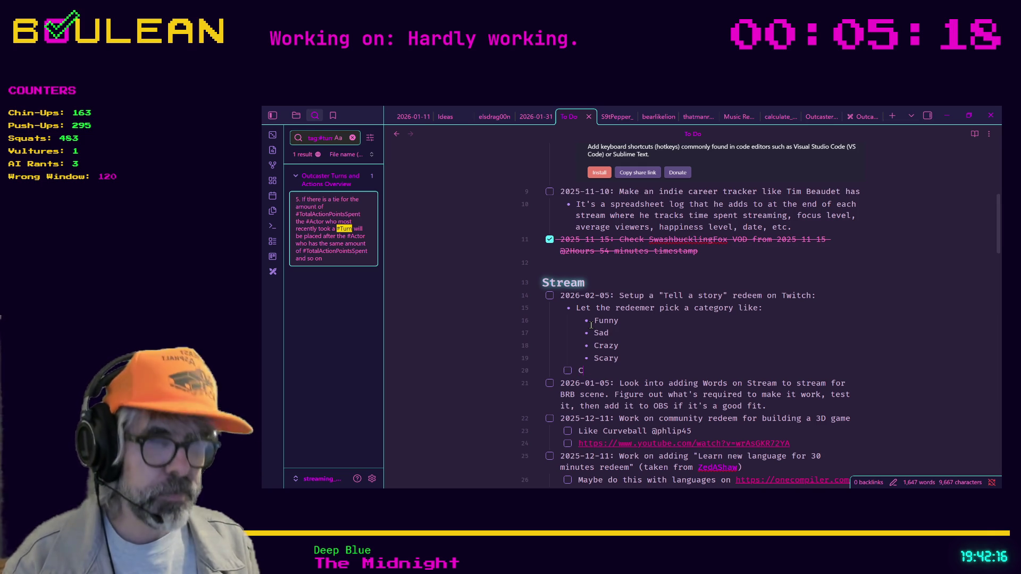
Step: Type 'Create a quick cheat sheet of stories to jog your memory' into the sub-task
text(reat)
text(quick cheat)
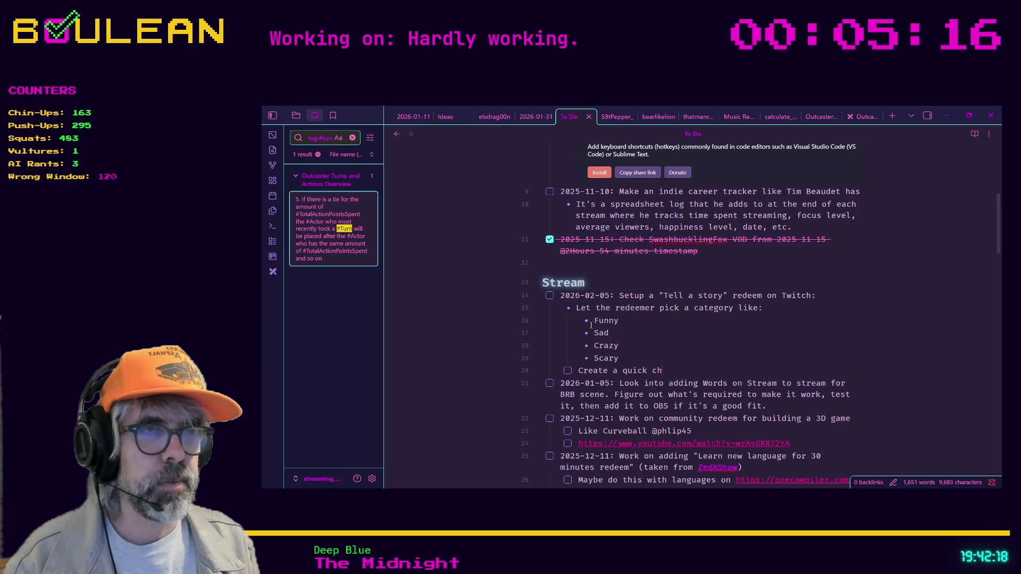
text(et of s)
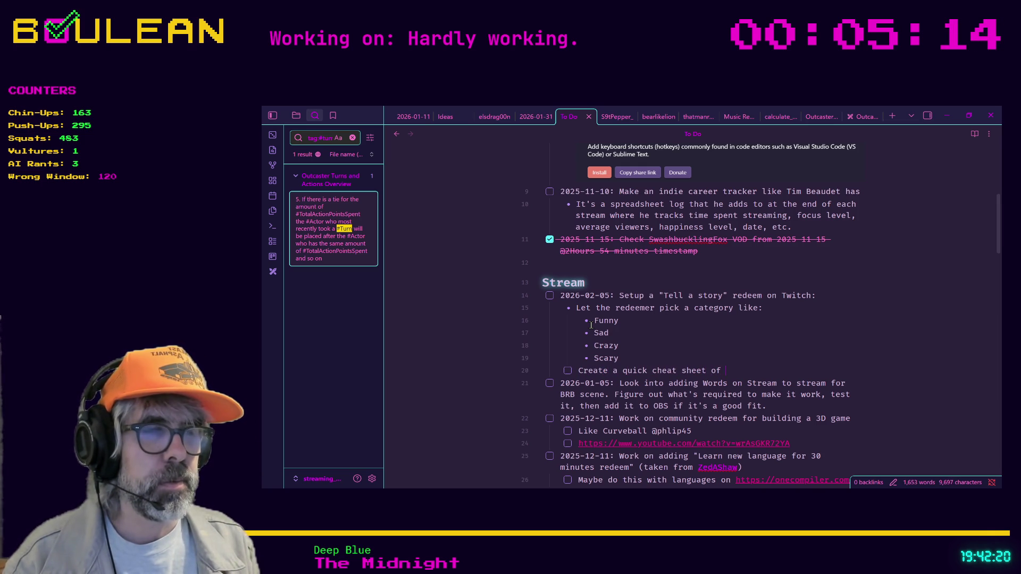
text(ories to jo)
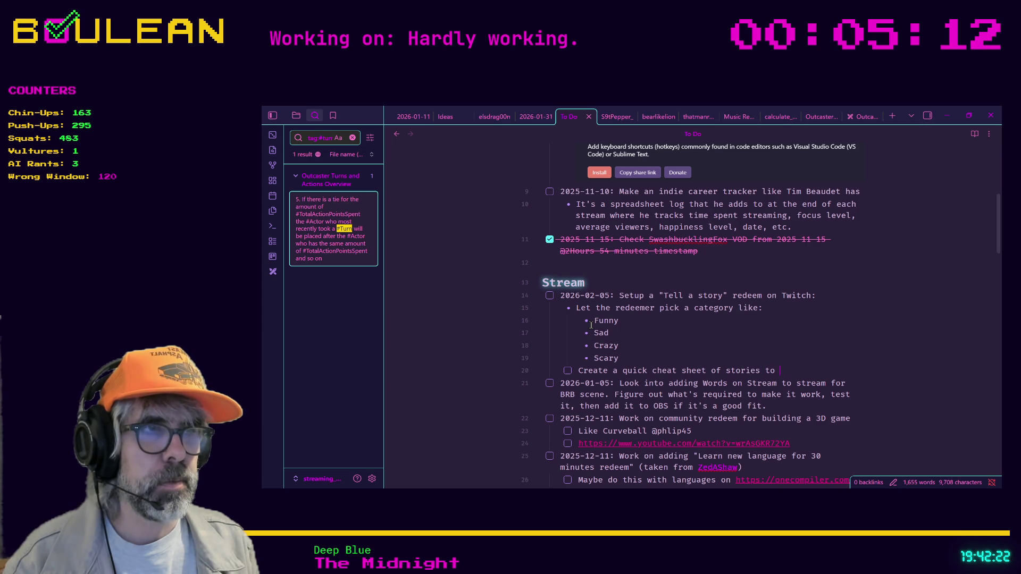
text(g your memory)
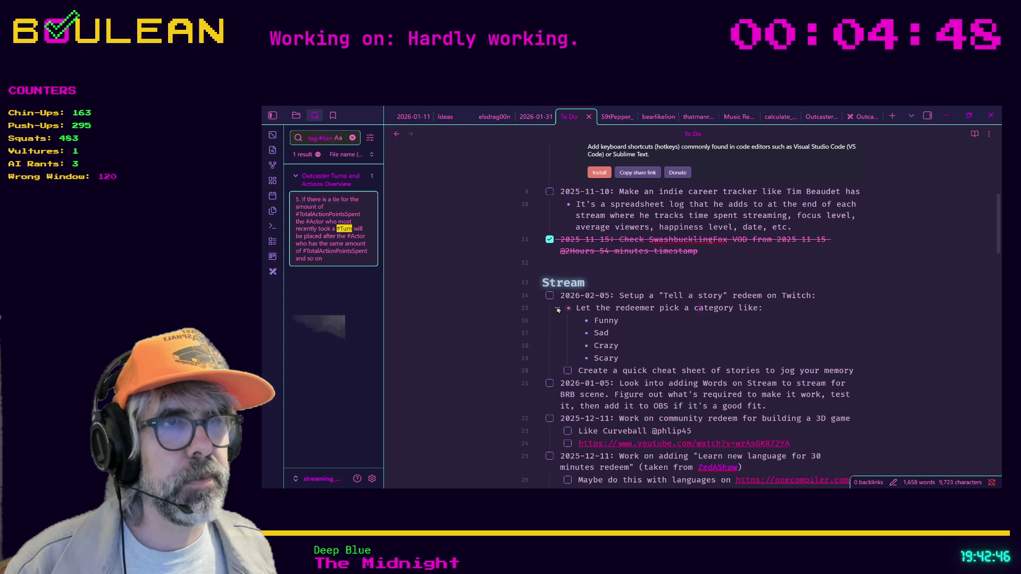
Step: Fold the story category list and start a new top-level task below the cheat sheet line
click(557, 310)
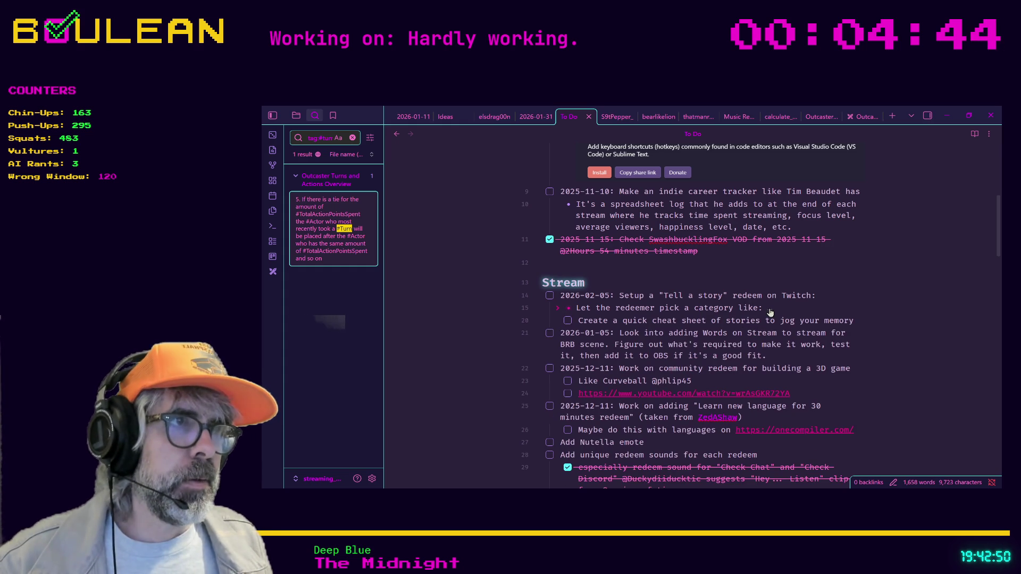
scroll(766, 312, down, 1)
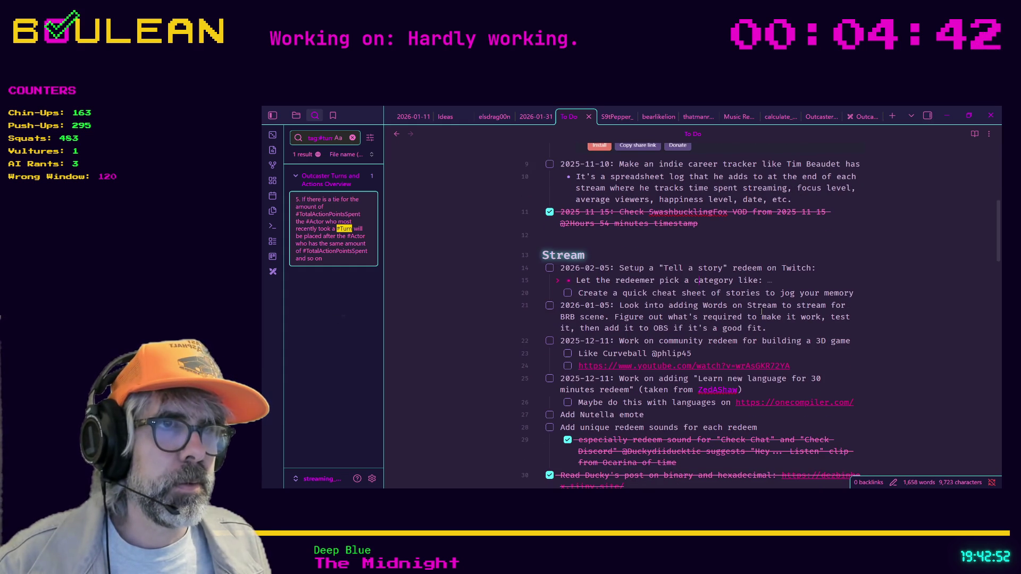
click(558, 281)
click(557, 281)
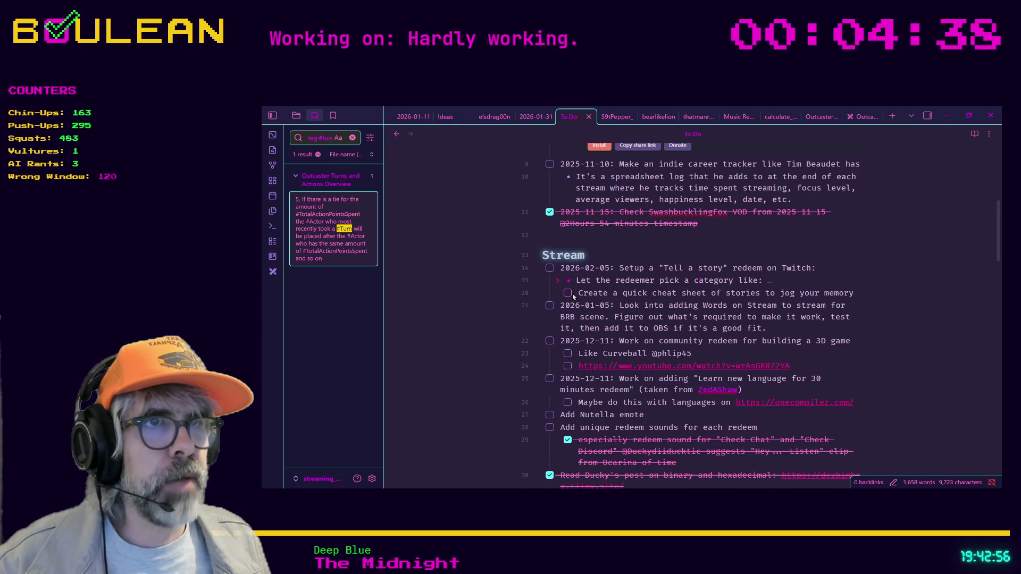
click(858, 294)
key(Return)
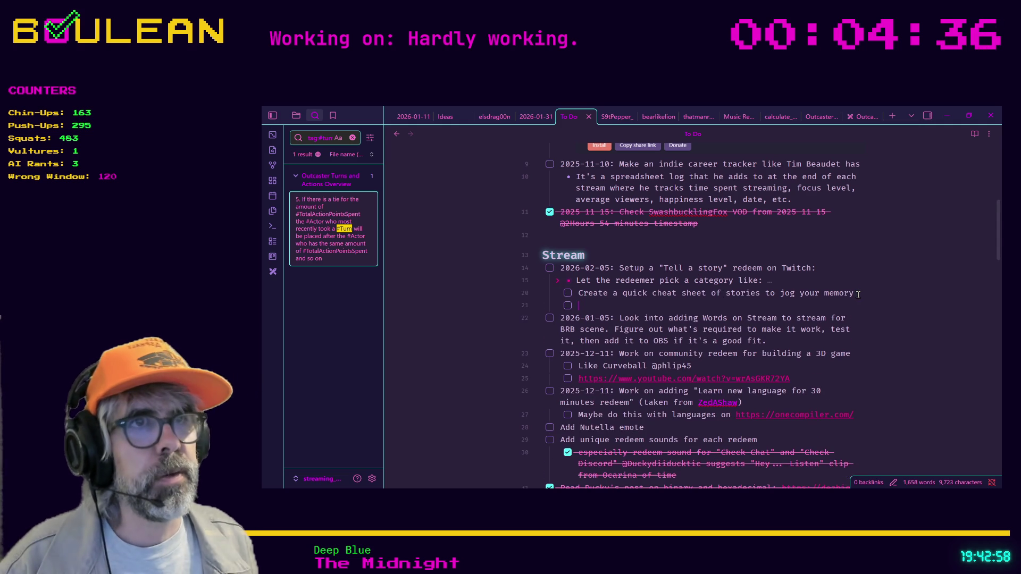
key(Return)
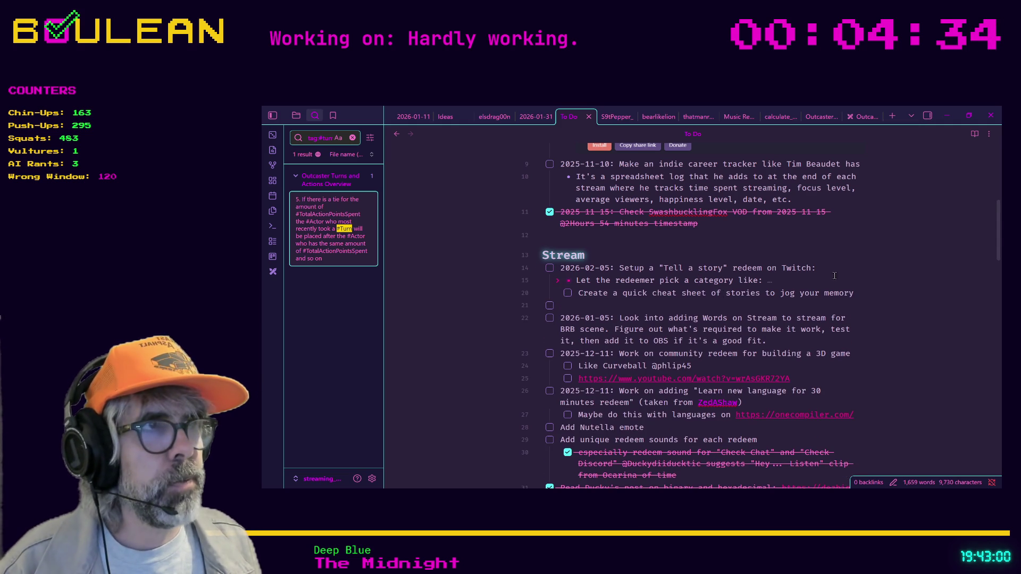
Step: Move the viewer's Twitch handle onto its own nested bullet under the Tell a story task
click(822, 266)
text(@)
text(xe)
text(na)
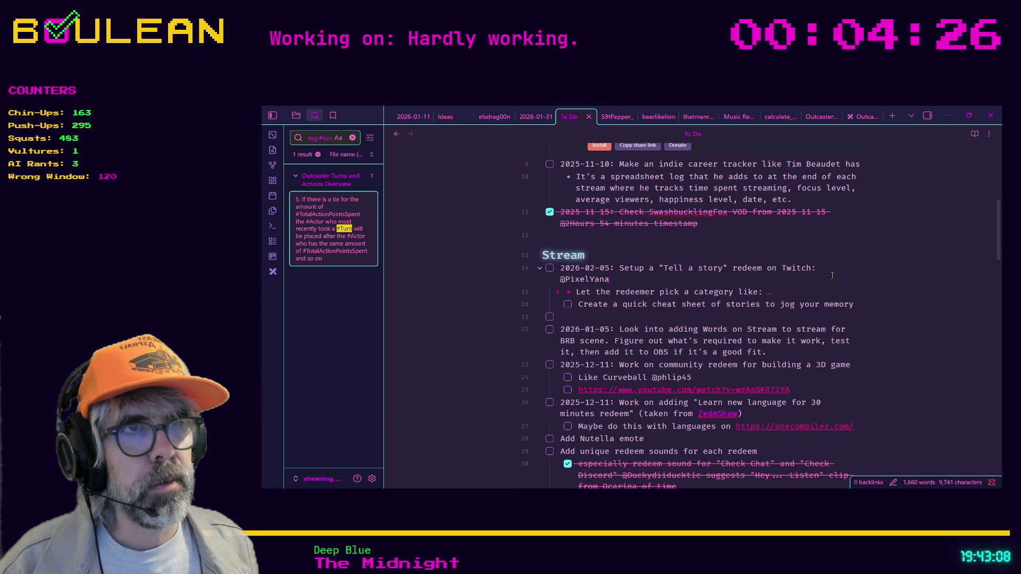
key(BackSpace)
key(BackSpace)
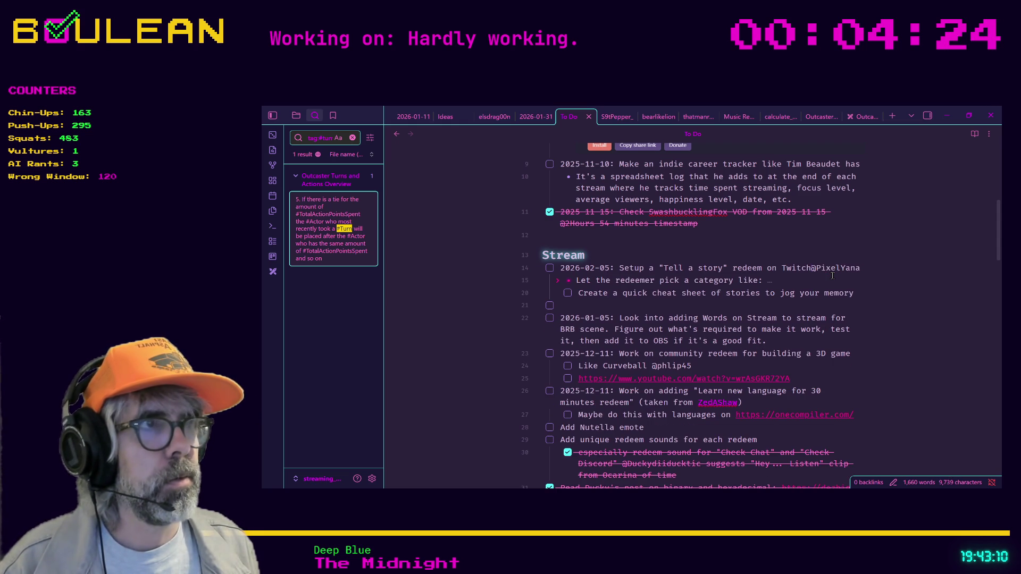
key(Return)
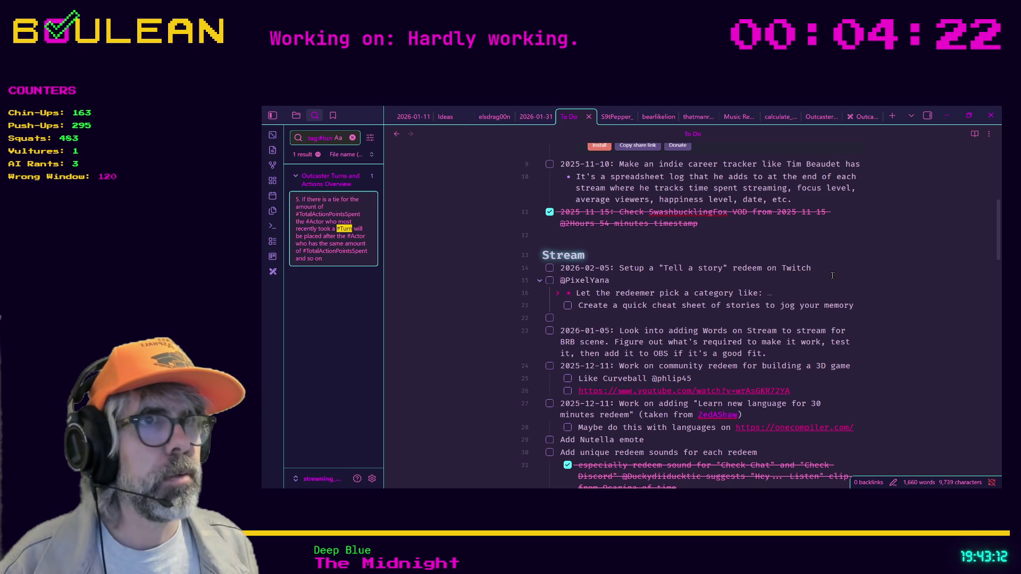
key(BackSpace)
key(Tab)
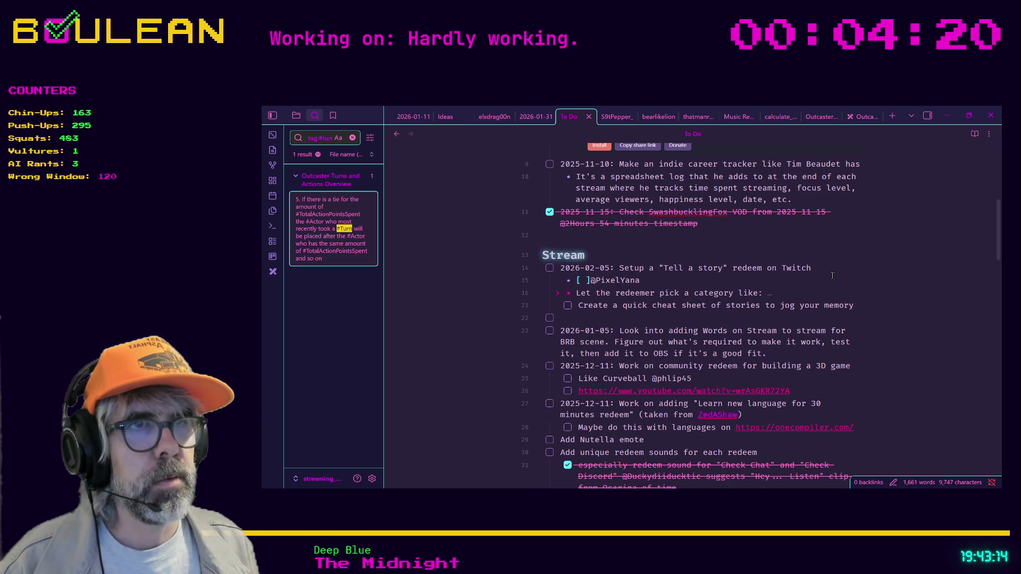
key(BackSpace)
key(Down)
key(Down)
Step: Write the 2026-02-05 task to set up the viewer's handle on Twitch and create a redeem
text(2026-0)
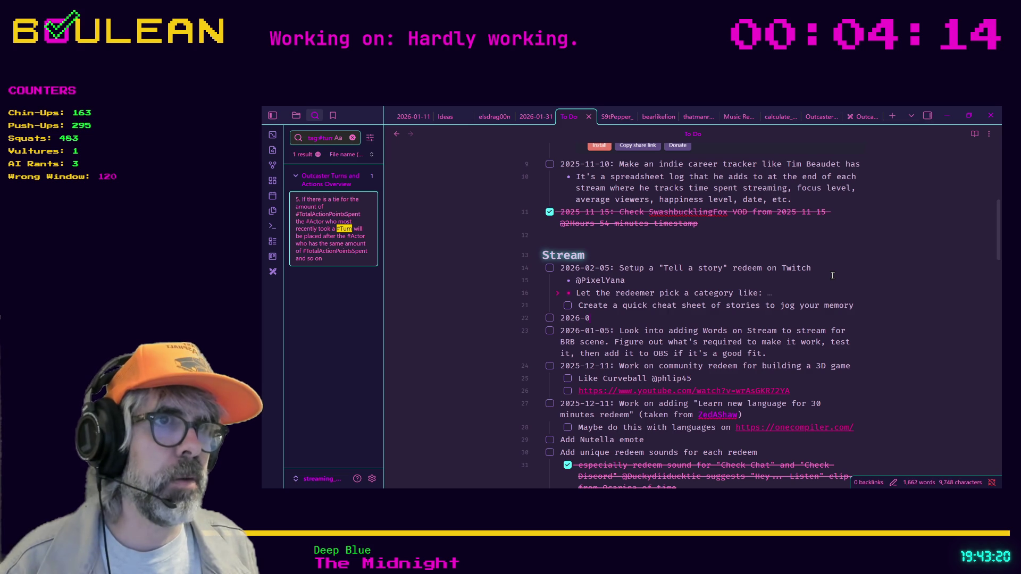
text(2-05: )
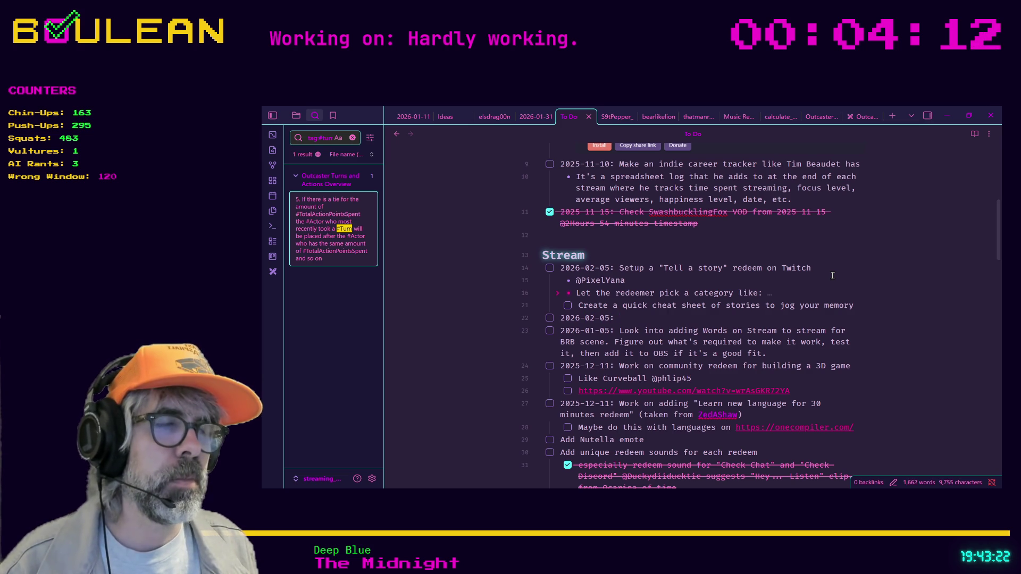
text(Setup )
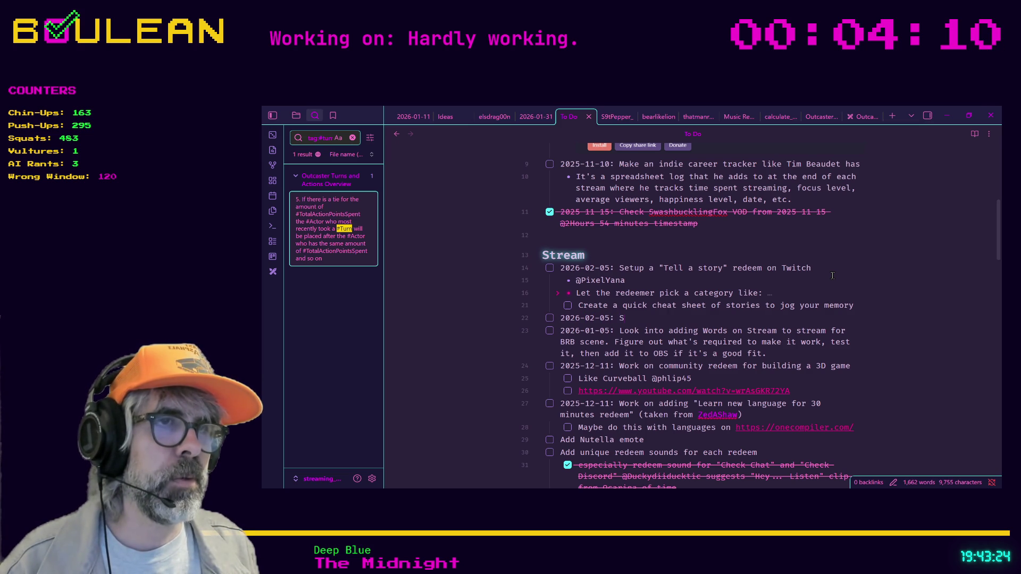
text(Mayze)
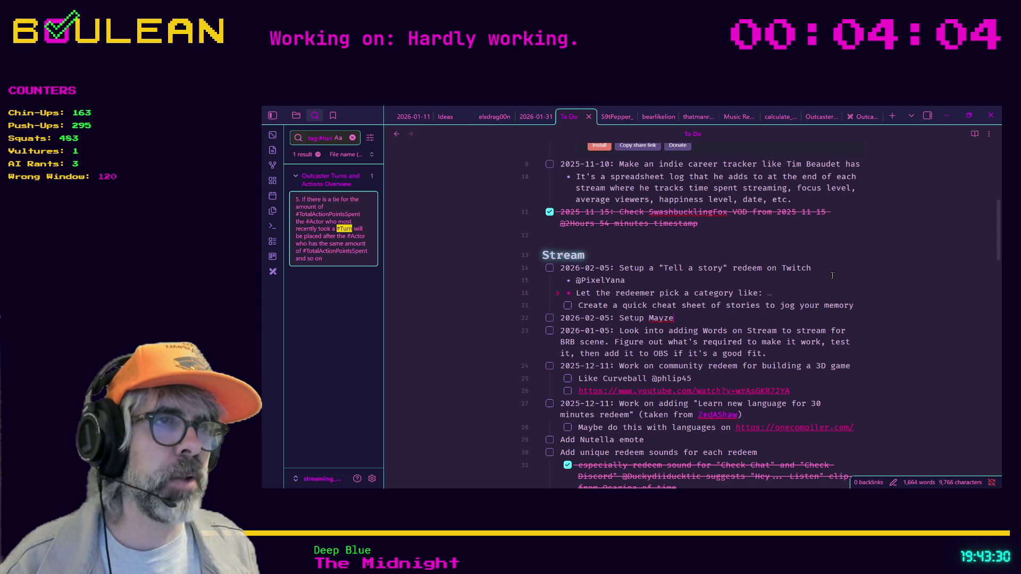
key(BackSpace)
text(hem)
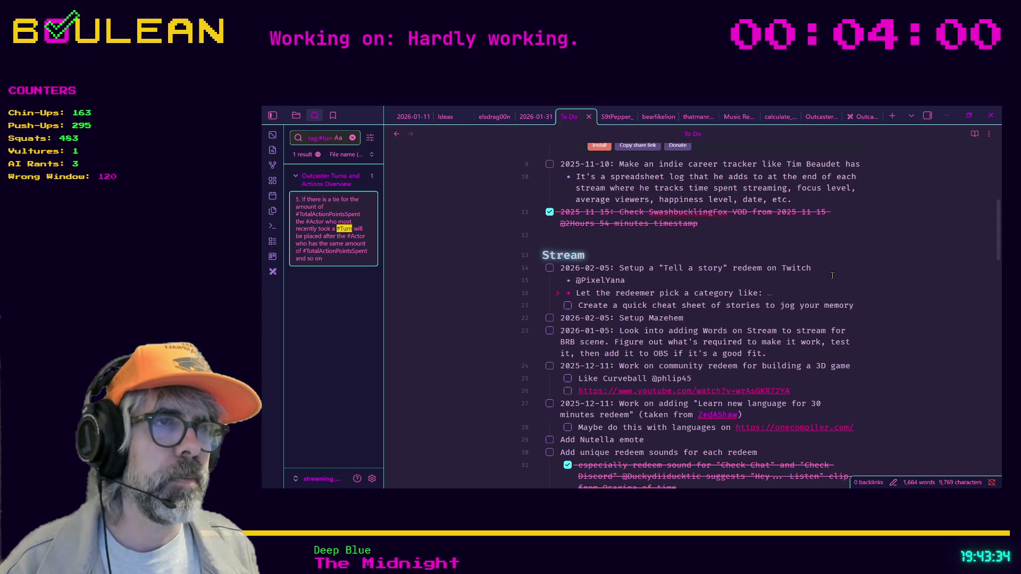
key(BackSpace)
key(BackSpace)
key(BackSpace)
text(z)
text(amn)
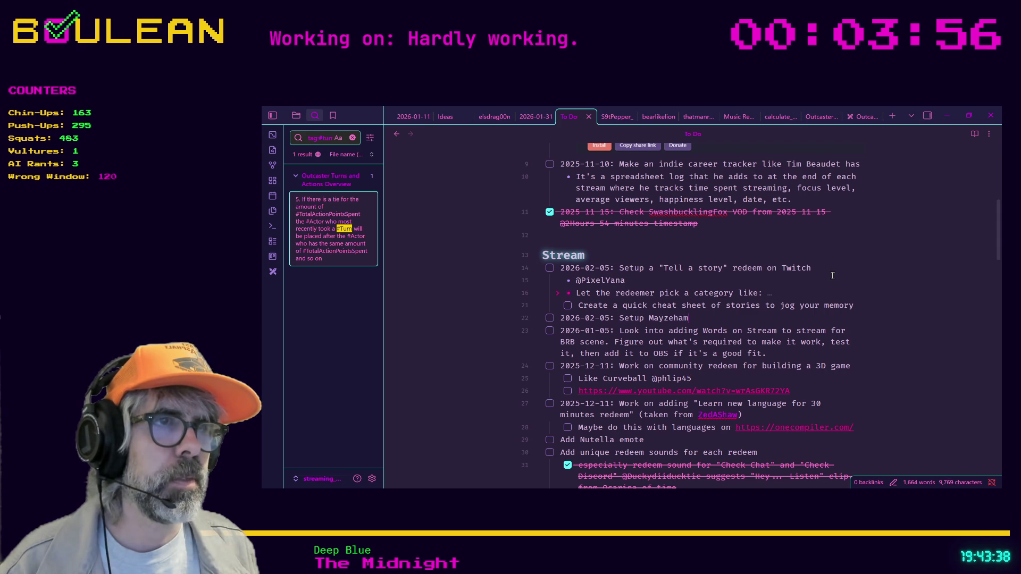
text( on Twitch)
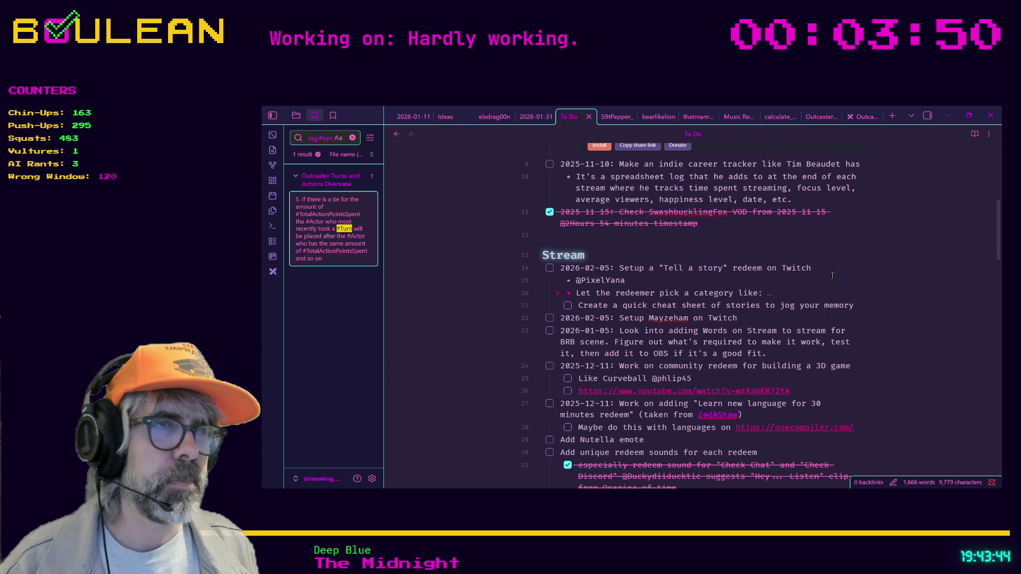
text( and create a redeem)
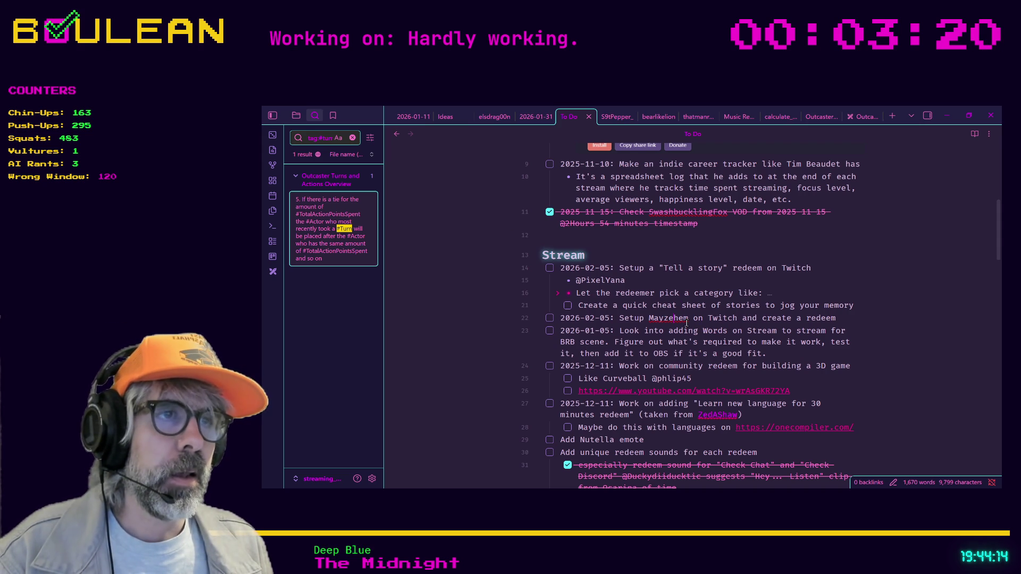
key(BackSpace)
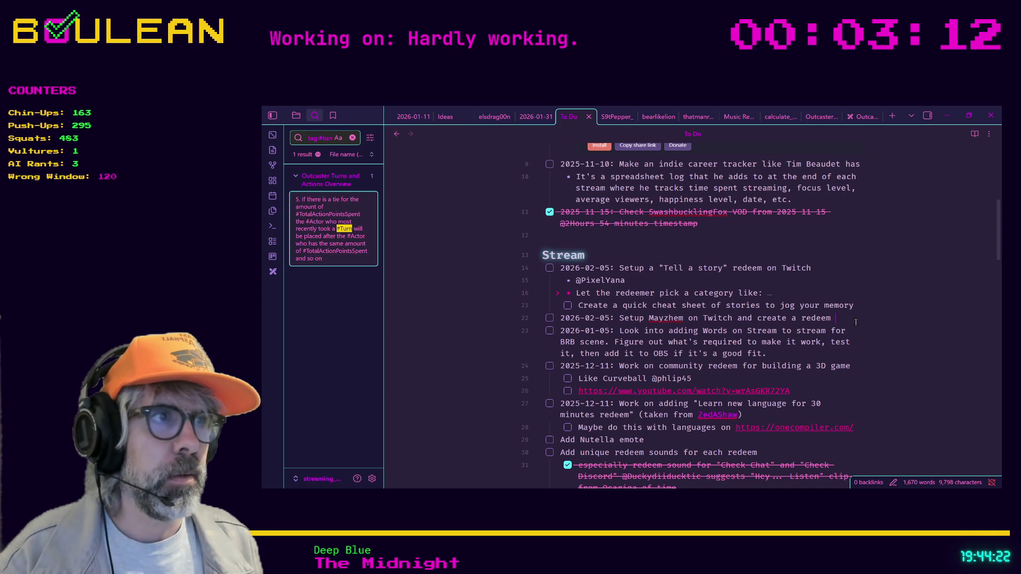
key(Return)
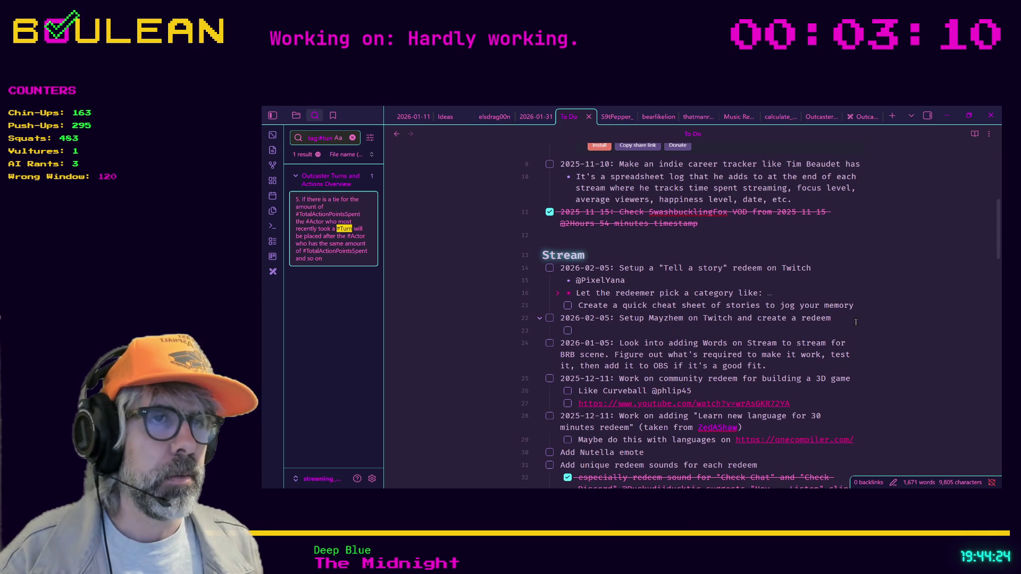
key(Tab)
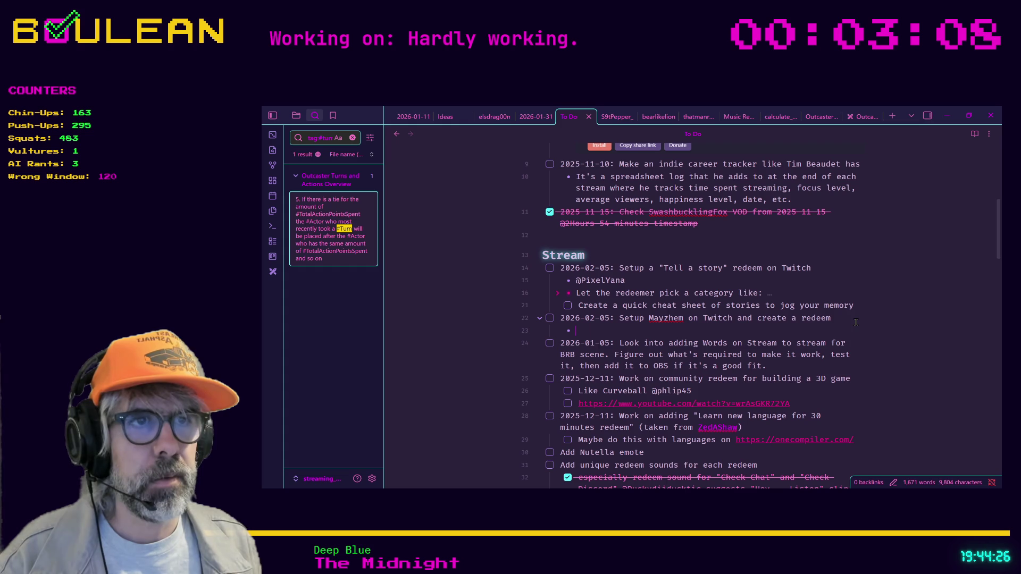
text(@strom)
key(BackSpace)
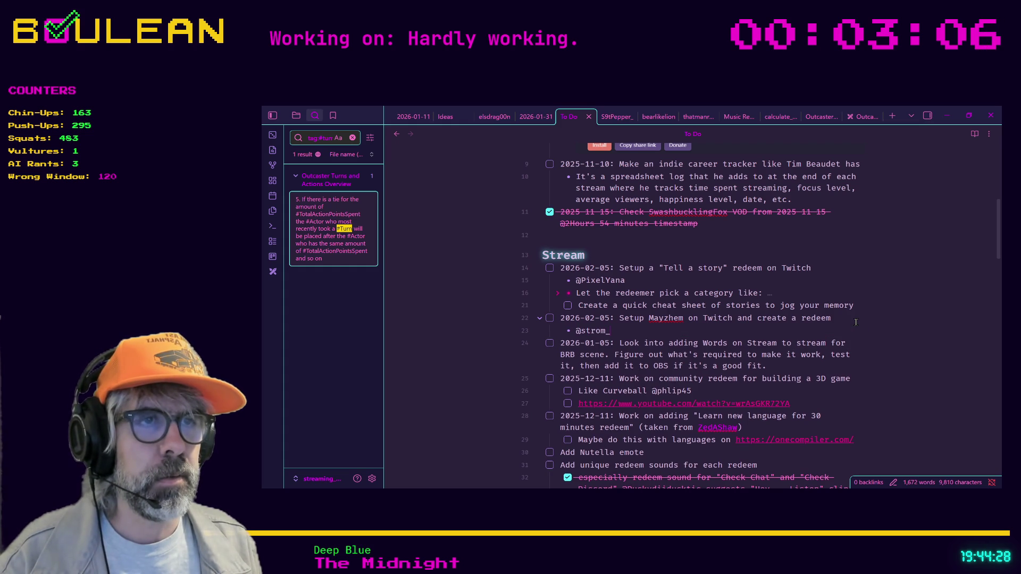
key(BackSpace)
key(BackSpace)
text(Strom_CL)
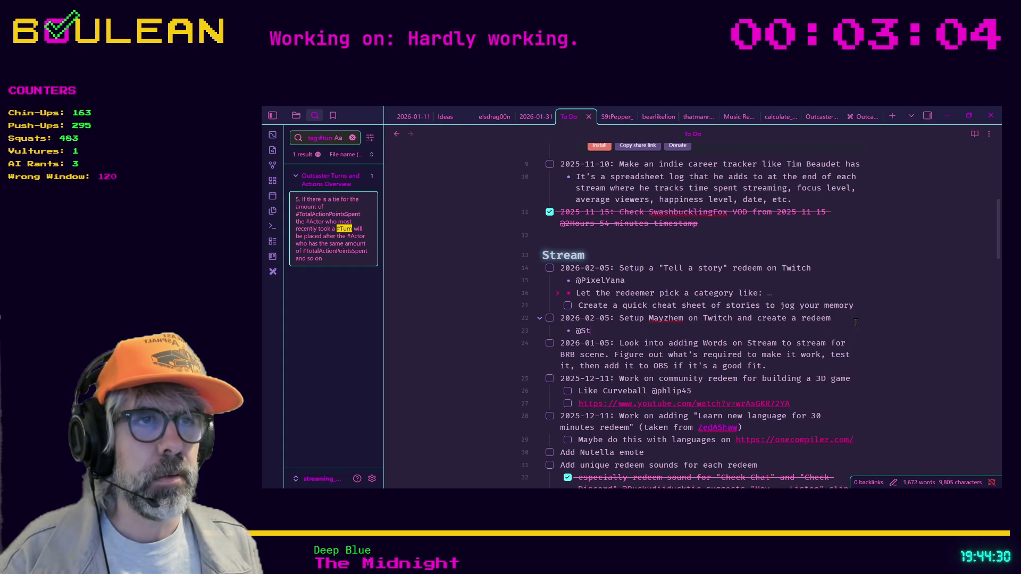
key(BackSpace)
key(BackSpace)
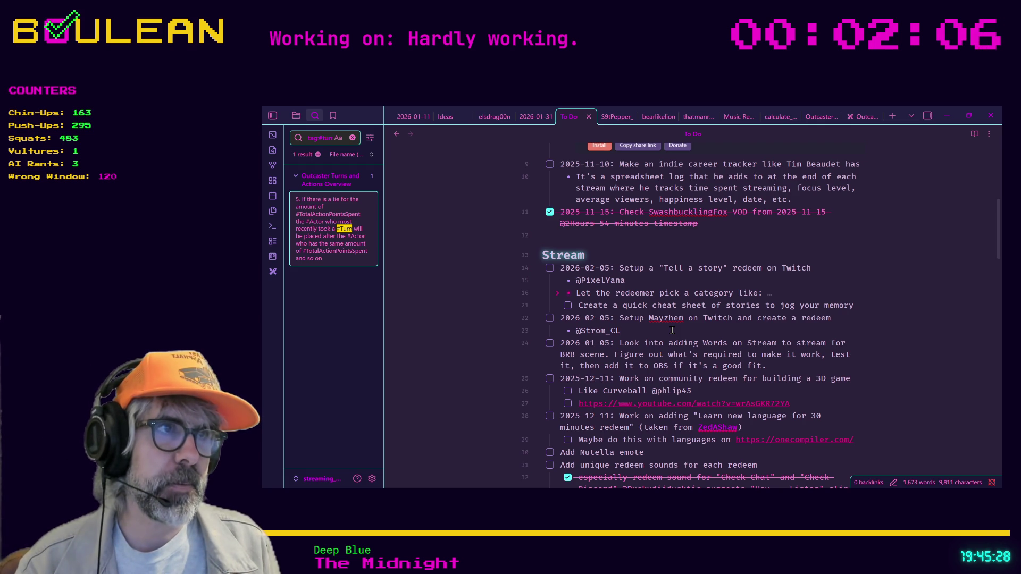
key(BackSpace)
key(BackSpace)
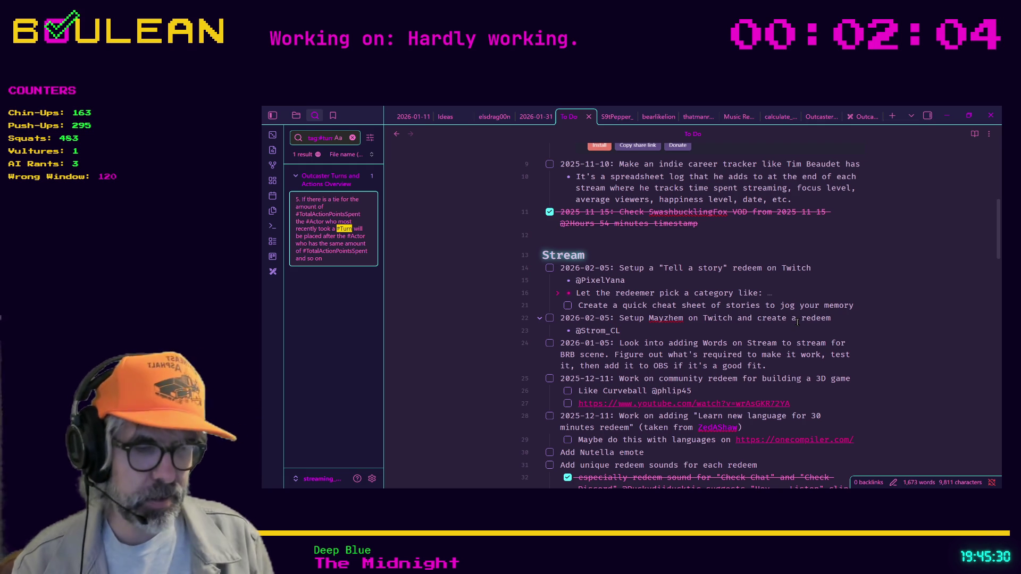
text(aug)
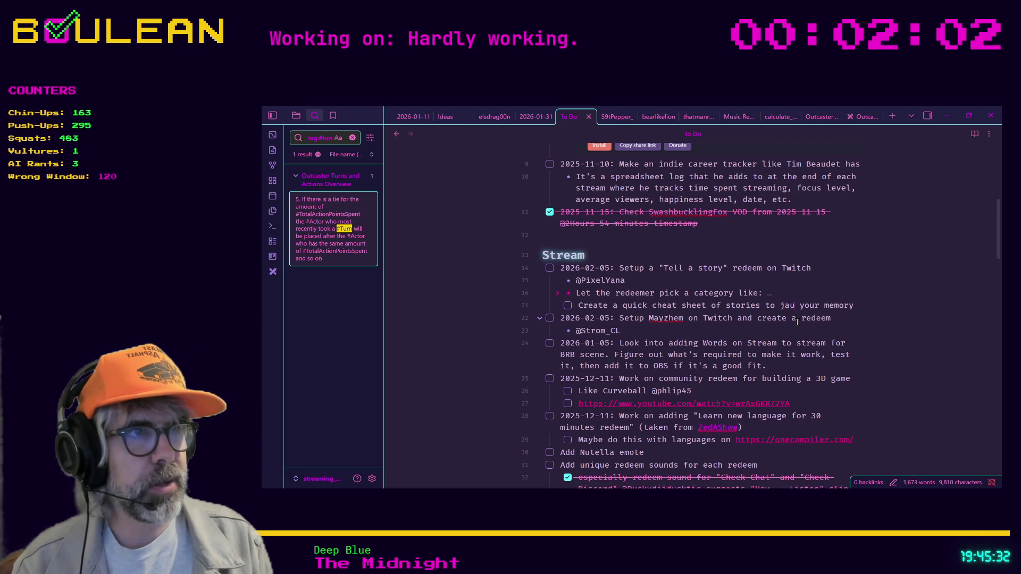
key(Up)
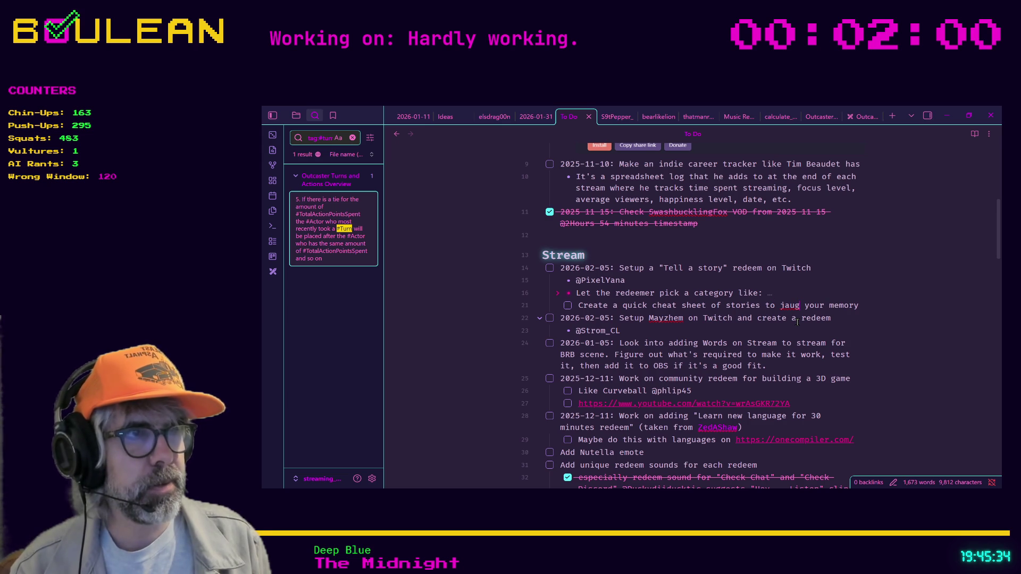
key(BackSpace)
key(BackSpace)
text(o)
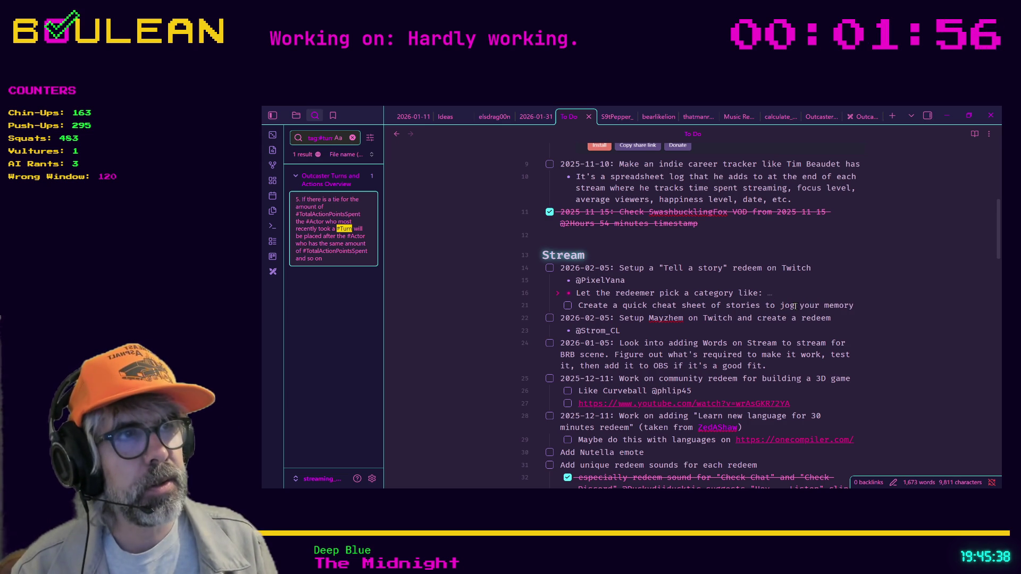
drag(796, 306, 781, 307)
click(780, 306)
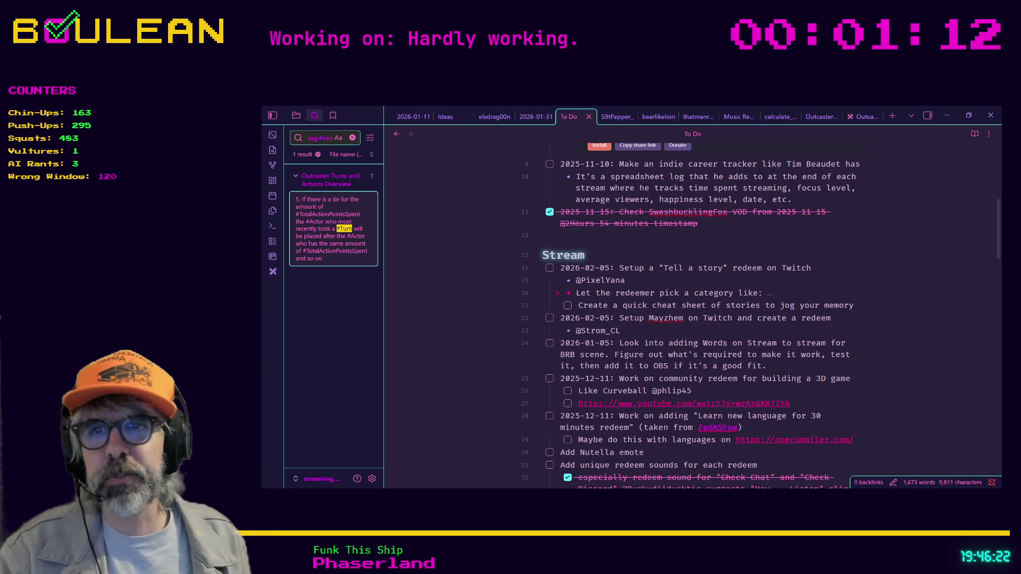
click(656, 329)
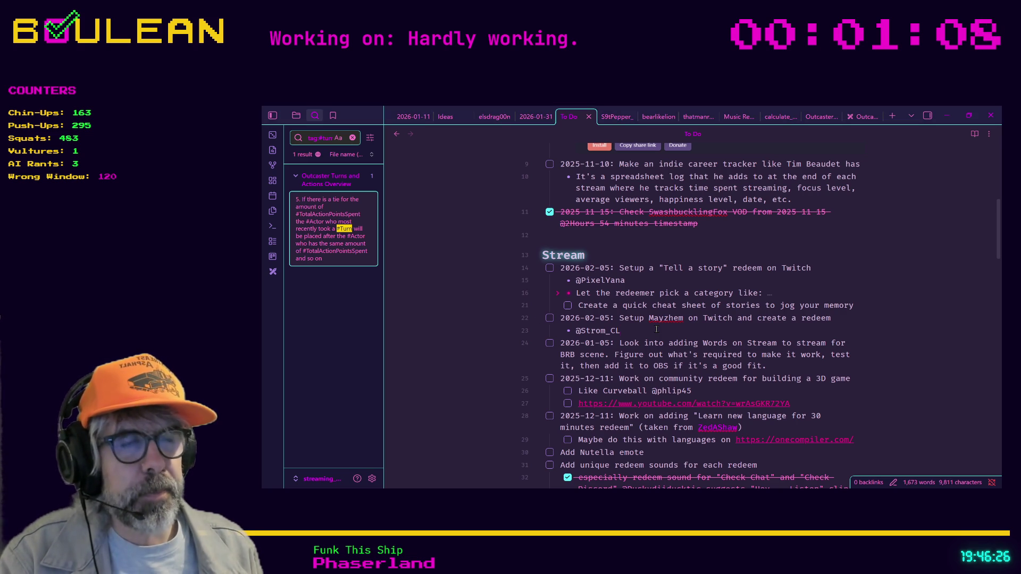
scroll(656, 329, down, 1)
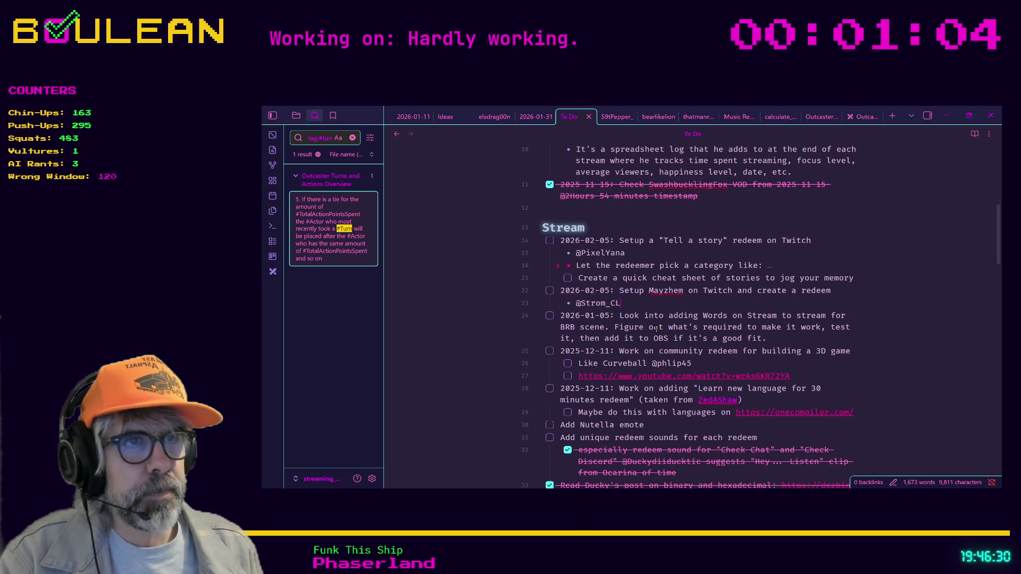
drag(780, 338, 509, 321)
key(ctrl+k)
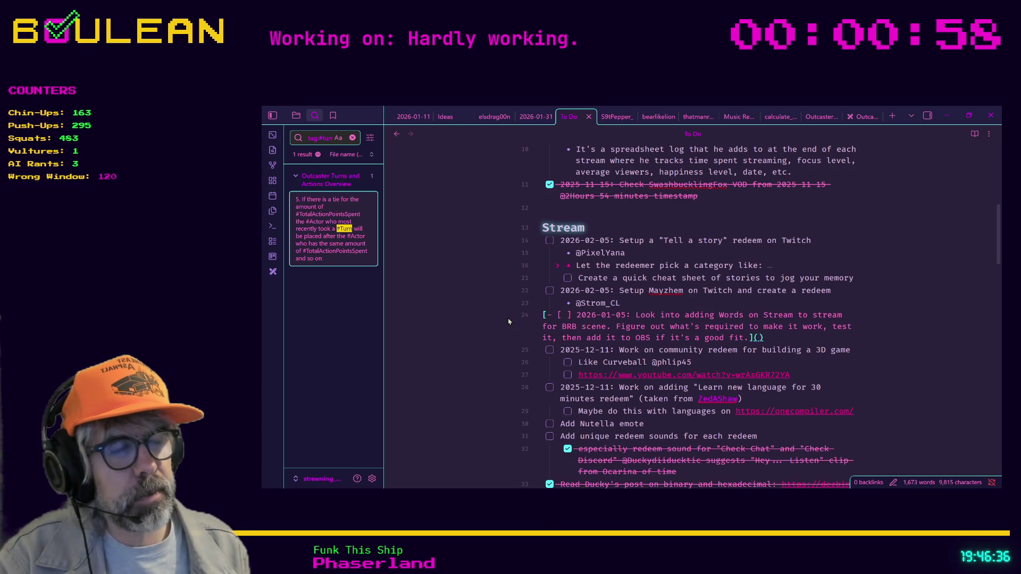
key(ctrl+z)
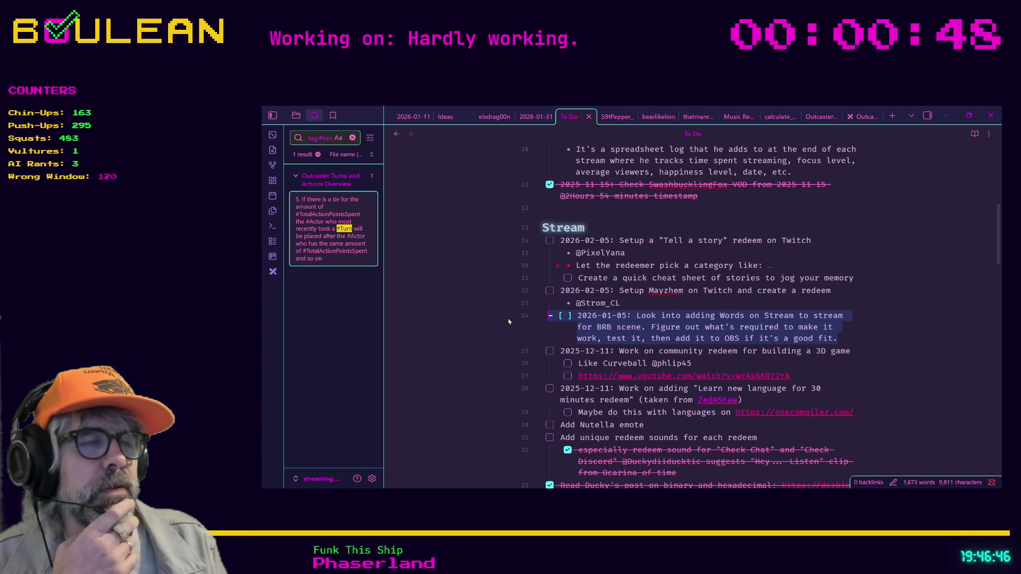
click(508, 321)
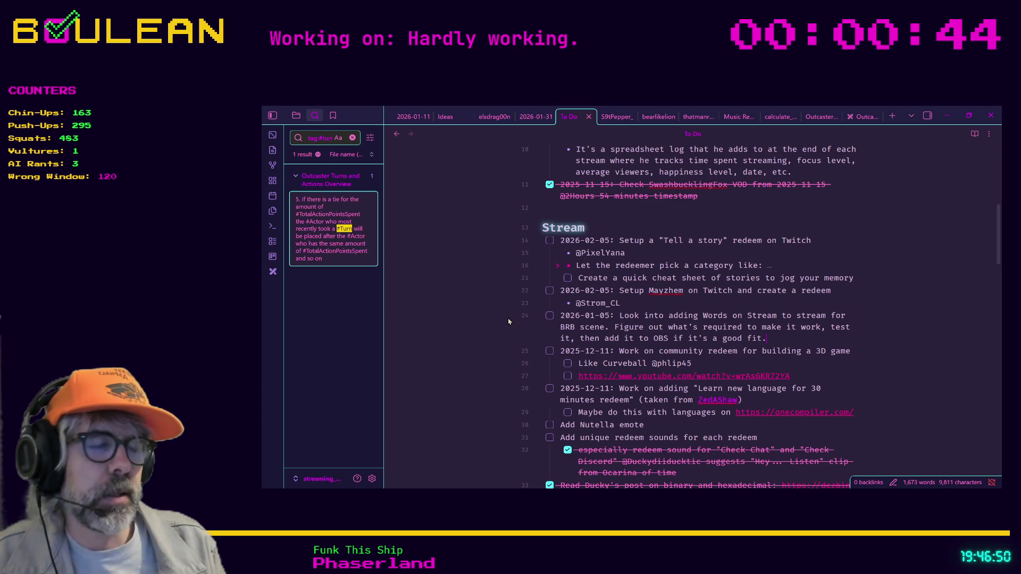
shift+click(620, 316)
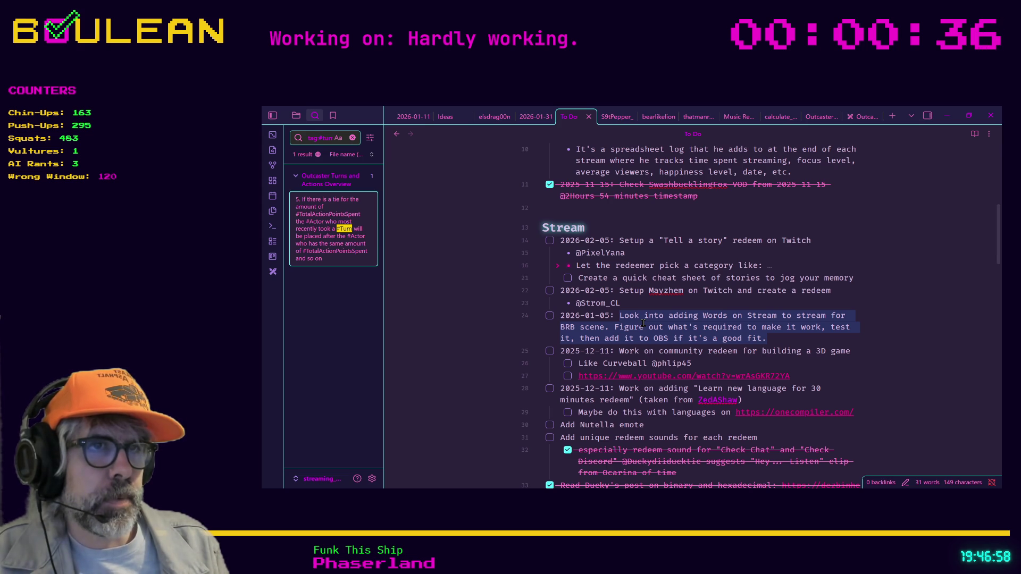
click(755, 340)
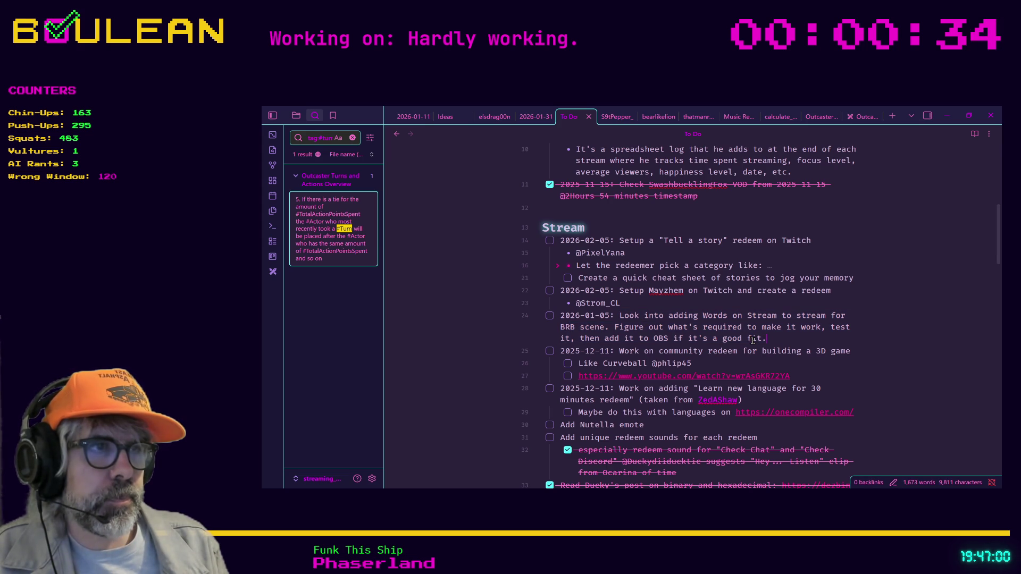
scroll(705, 337, down, 1)
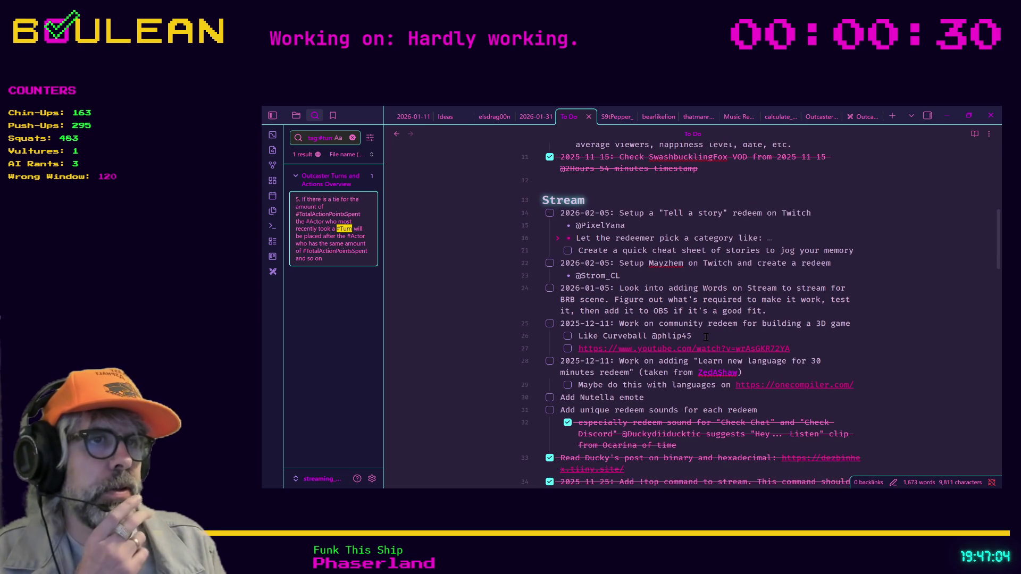
scroll(706, 337, down, 1)
scroll(706, 337, down, 2)
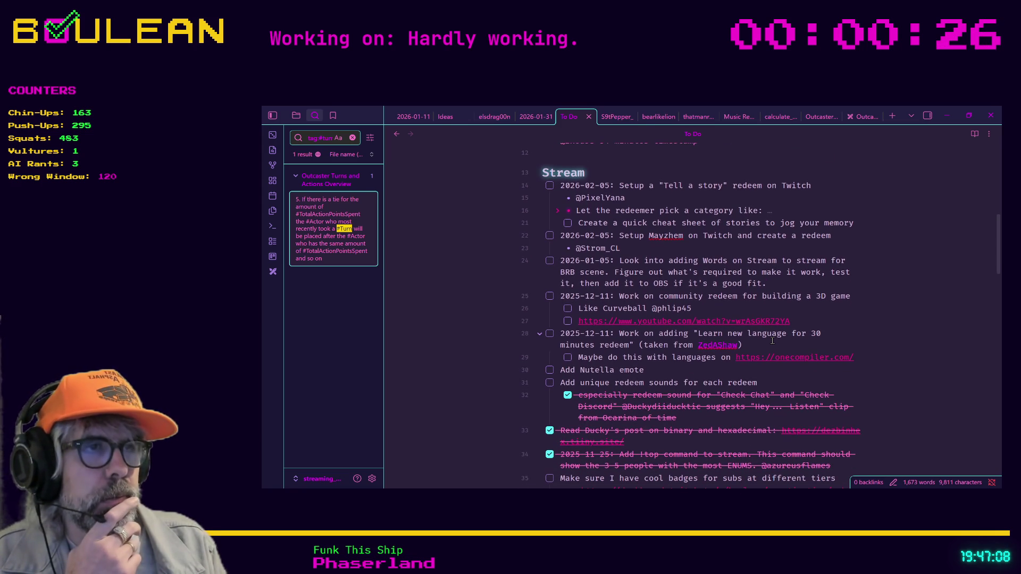
drag(772, 340, 560, 334)
click(773, 347)
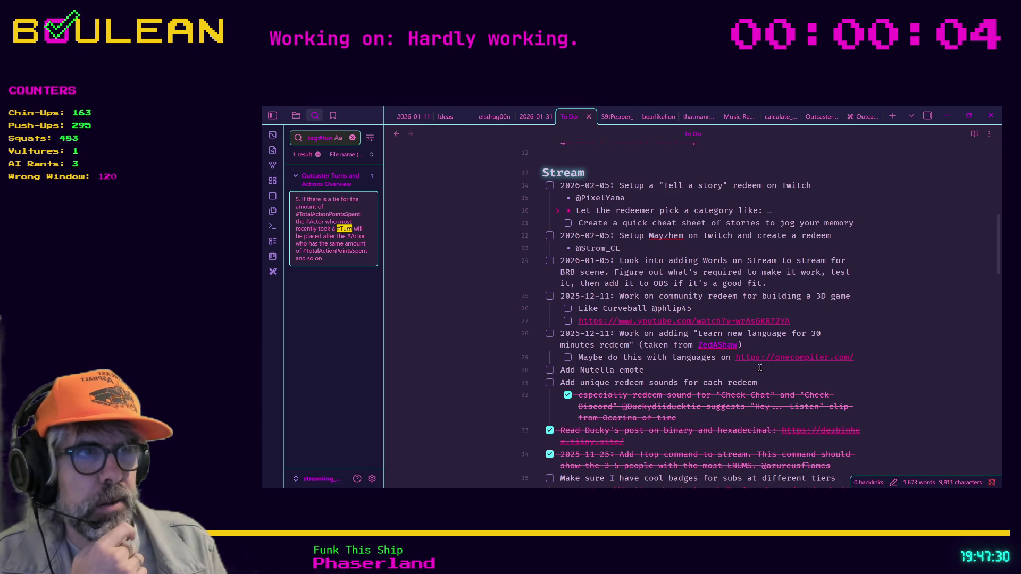
scroll(755, 366, down, 1)
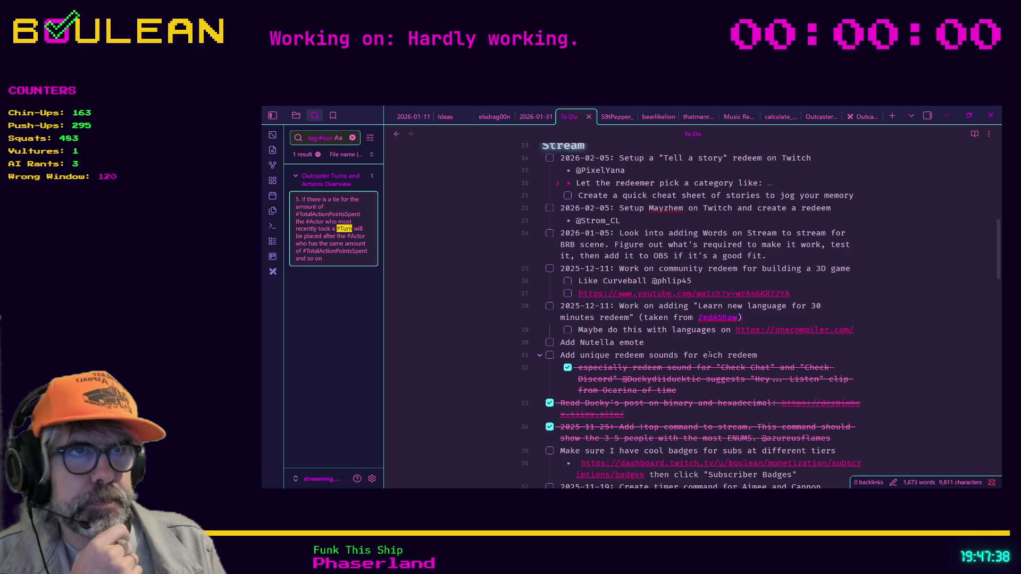
scroll(707, 352, up, 1)
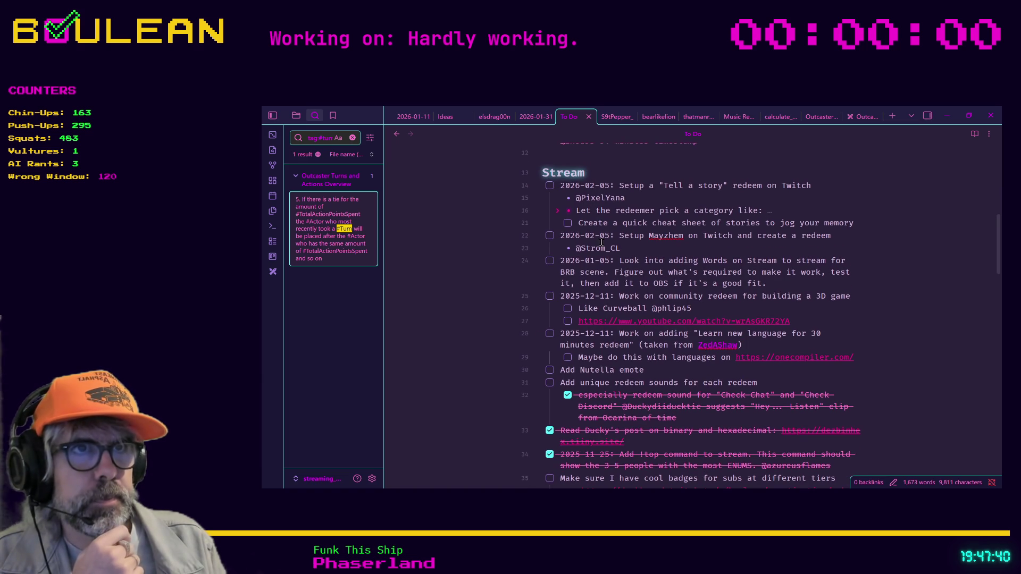
Step: Expand the story categories and add an indented 'Nutella' sub-item beneath Funny
click(557, 211)
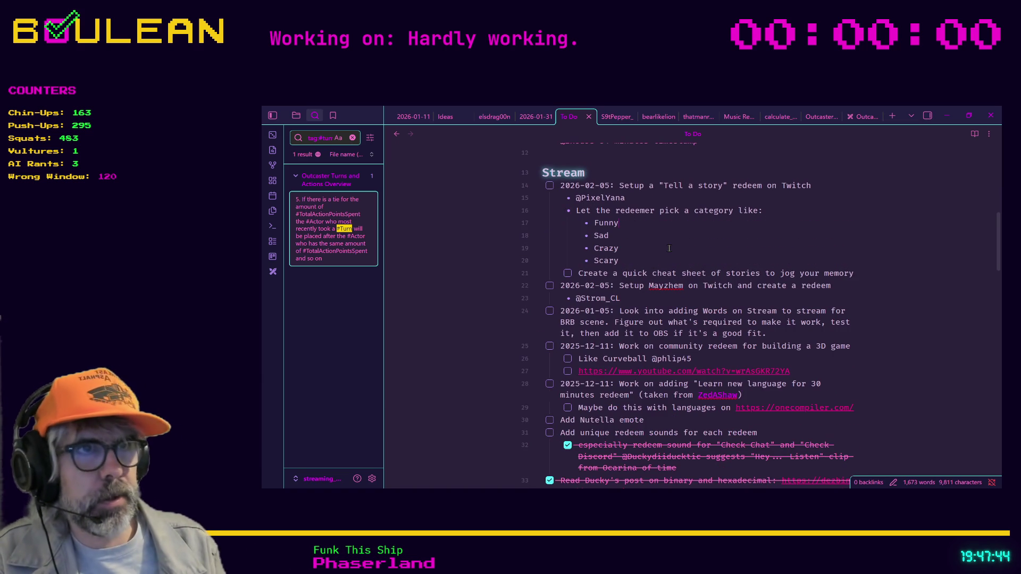
key(Return)
key(Tab)
text(-N)
key(BackSpace)
key(BackSpace)
text(Nutella)
scroll(686, 264, down, 1)
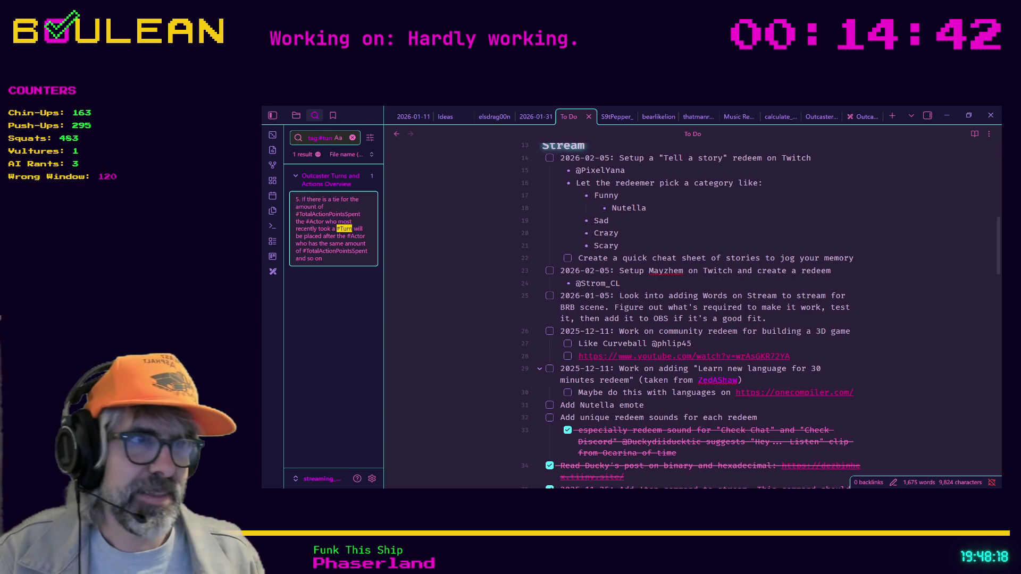
Step: Scroll up and down through the To Do note to review the whole list
scroll(691, 319, down, 2)
scroll(691, 319, down, 2)
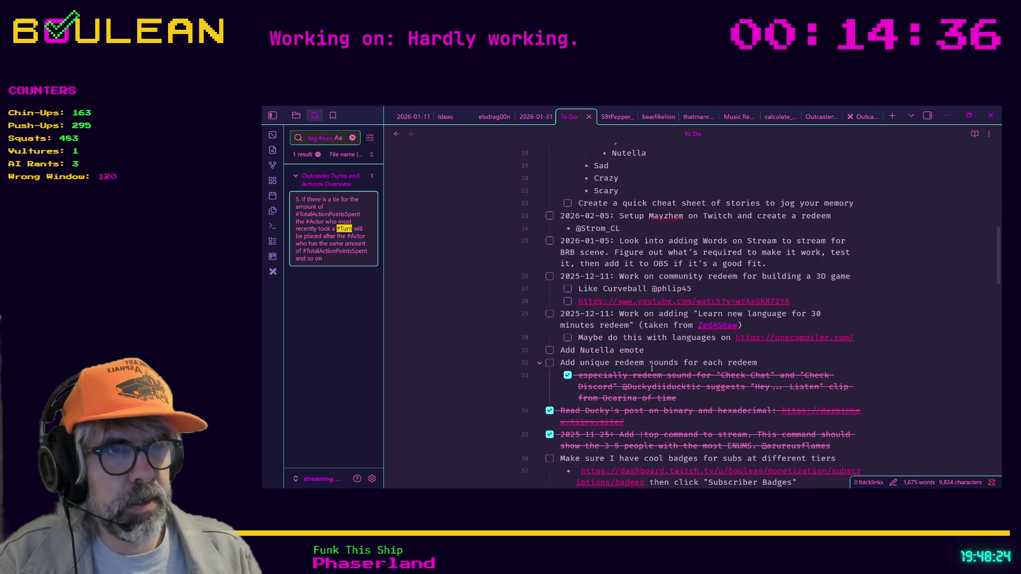
scroll(651, 369, down, 4)
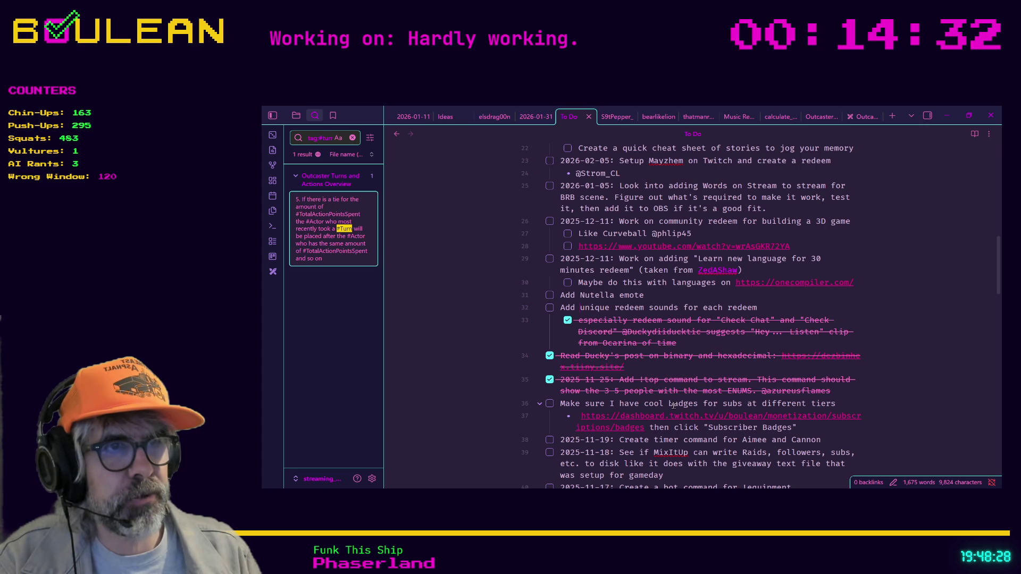
scroll(701, 405, up, 1)
scroll(702, 406, up, 5)
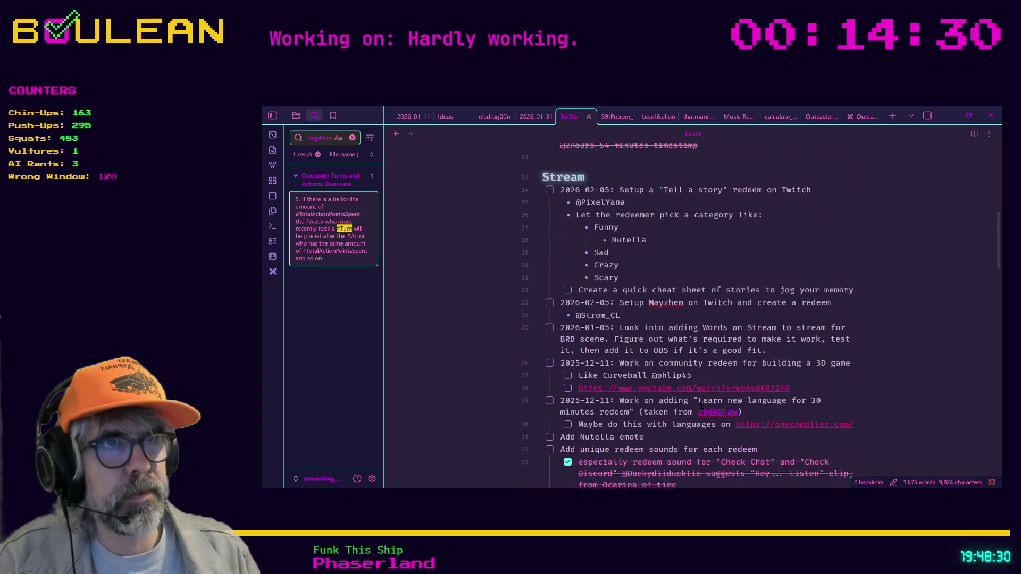
scroll(698, 411, down, 6)
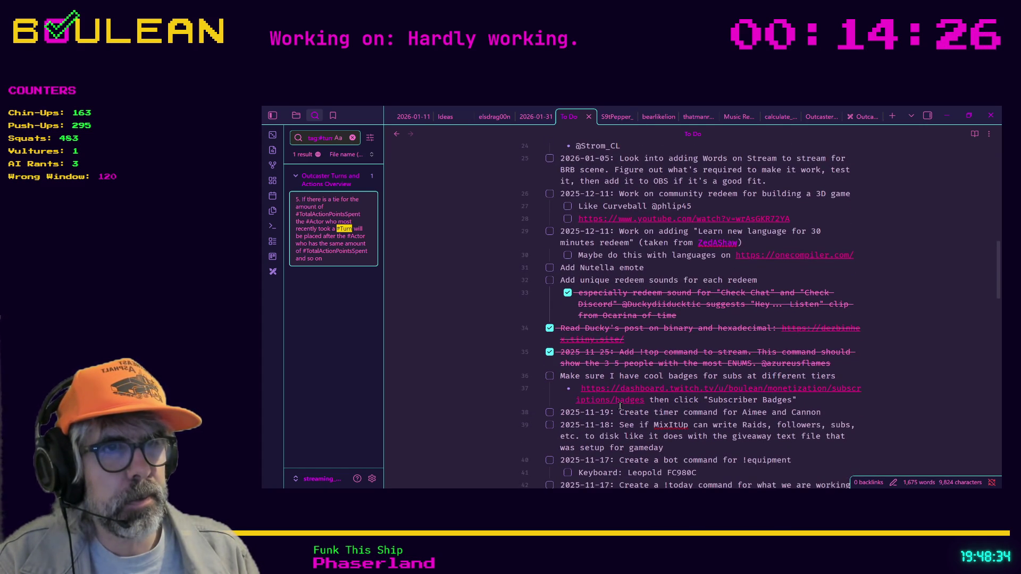
scroll(620, 407, down, 2)
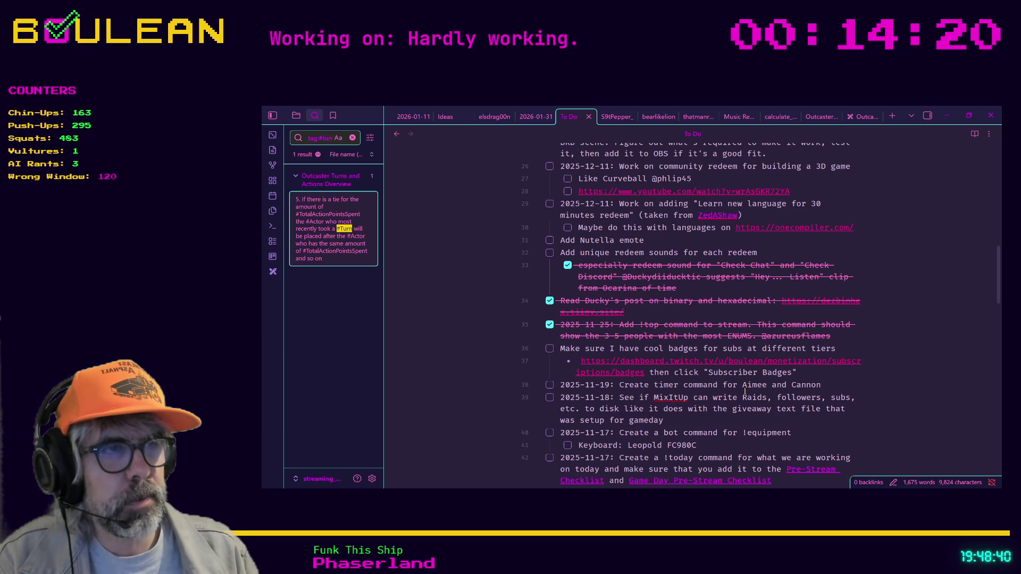
scroll(708, 410, down, 1)
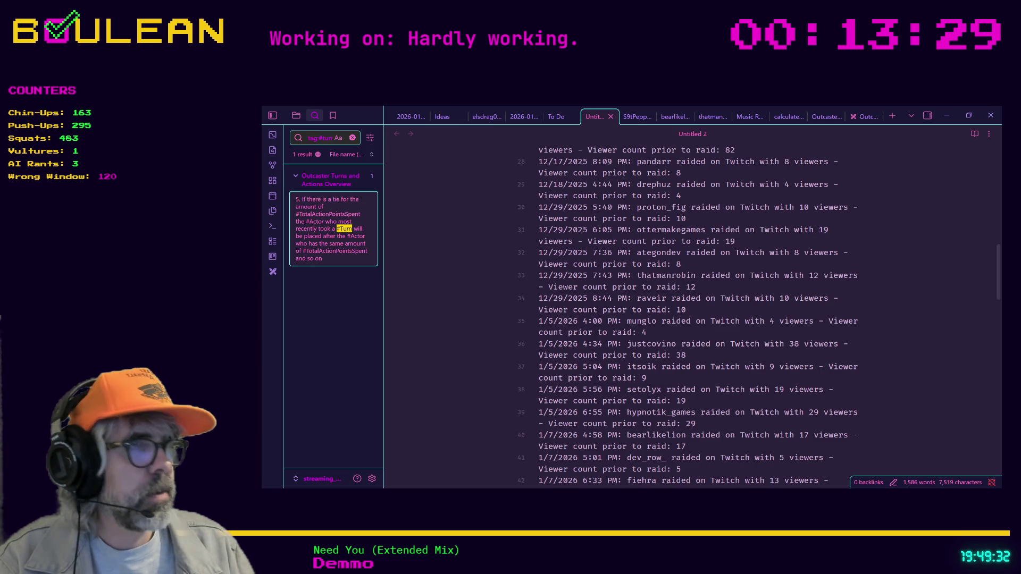
scroll(692, 314, up, 6)
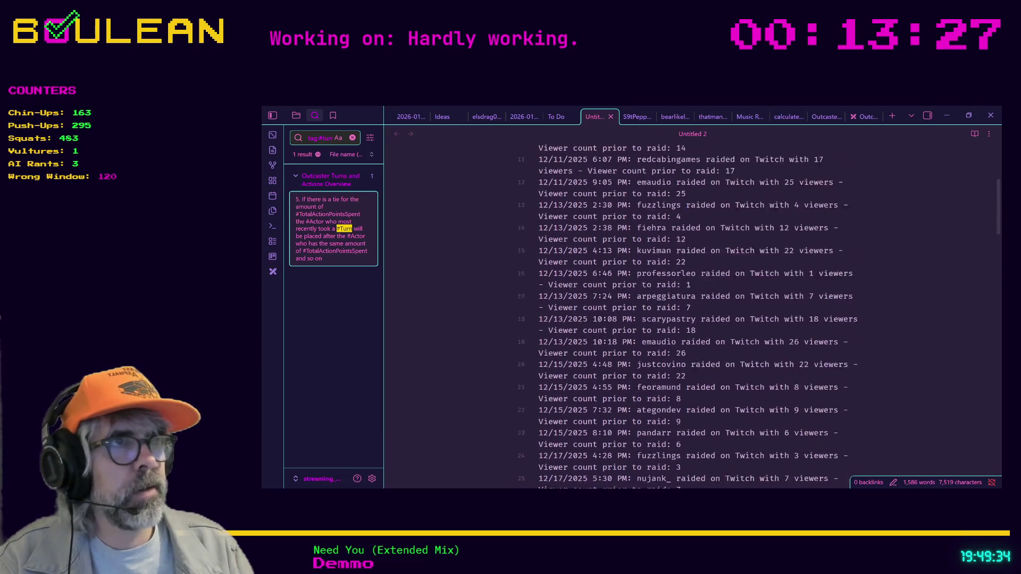
scroll(692, 313, up, 6)
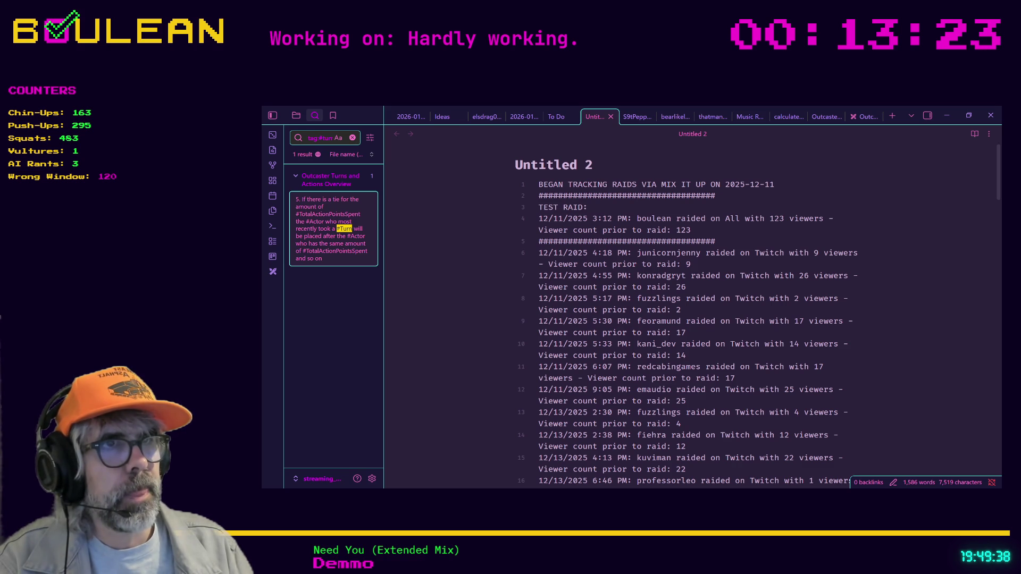
drag(636, 254, 702, 255)
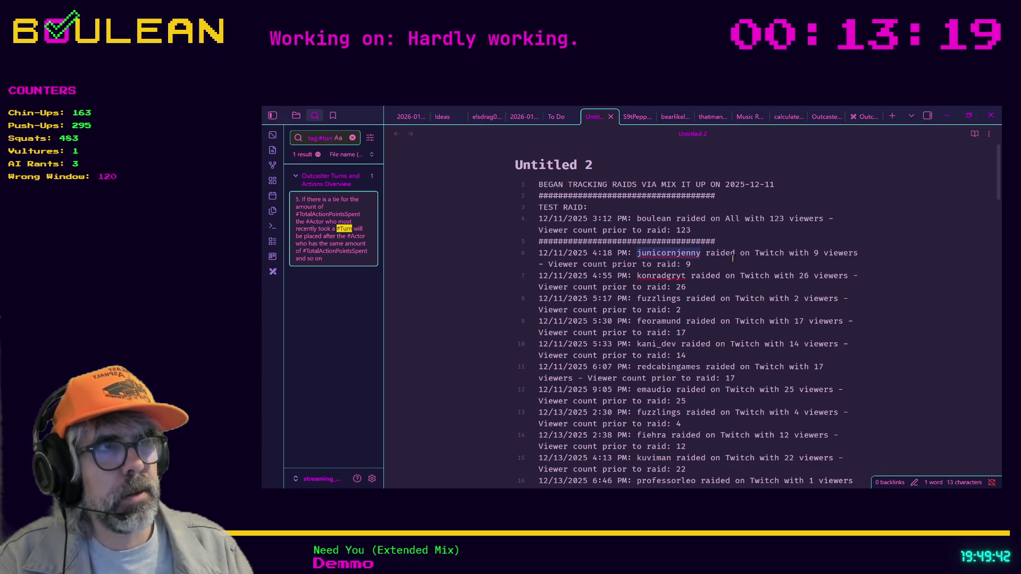
drag(784, 254, 751, 257)
click(744, 259)
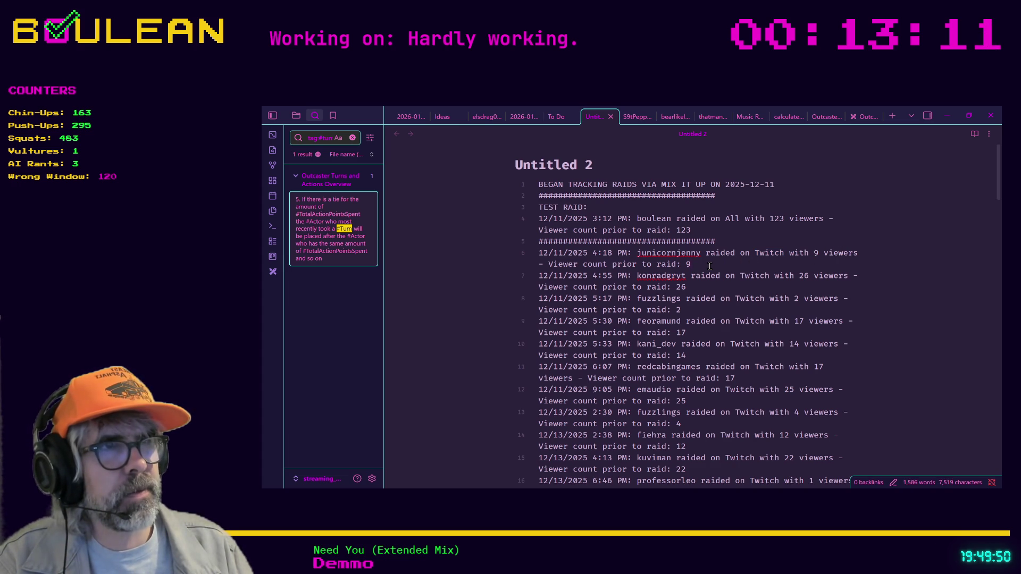
double_click(691, 290)
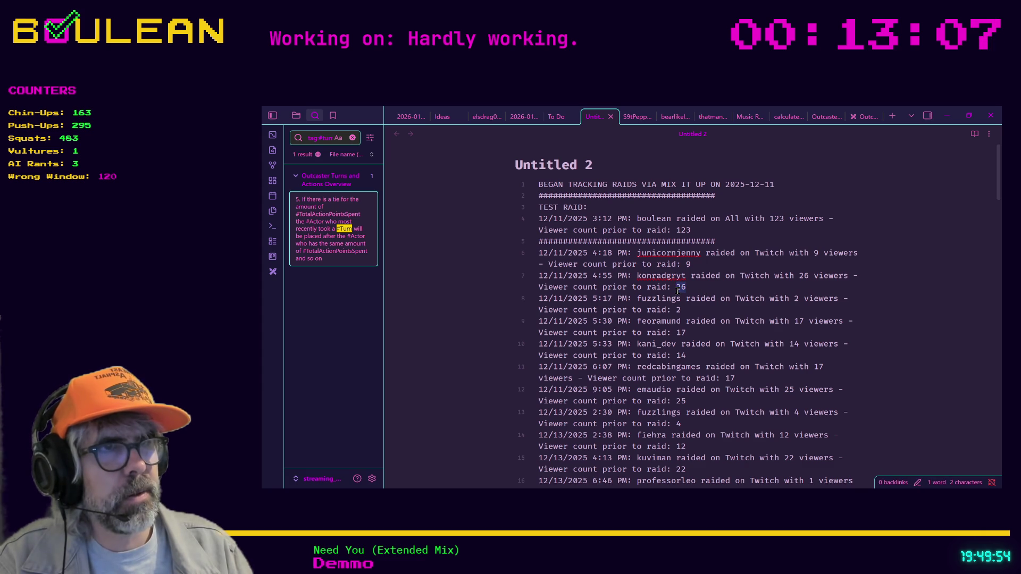
drag(691, 289, 545, 287)
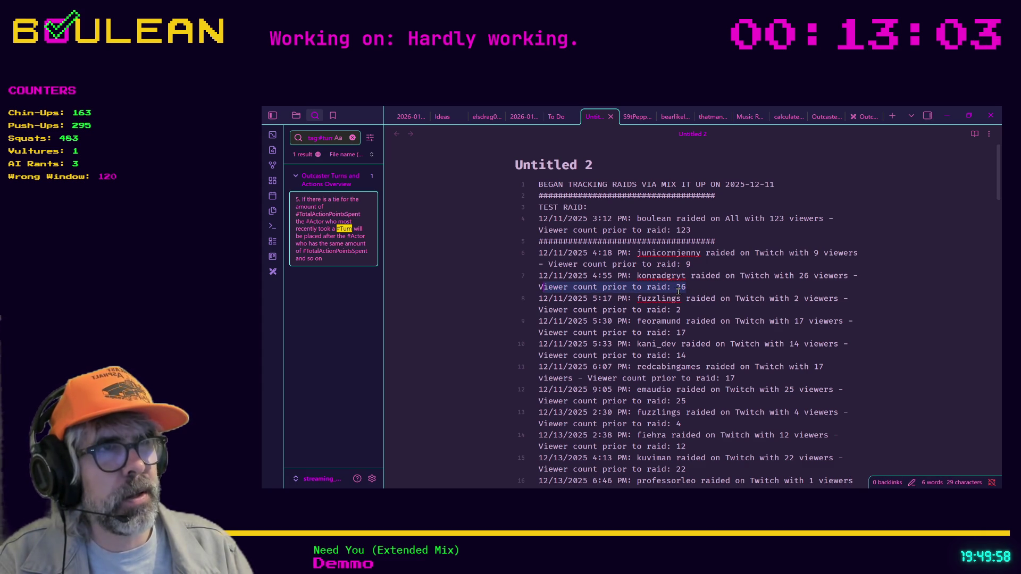
click(711, 288)
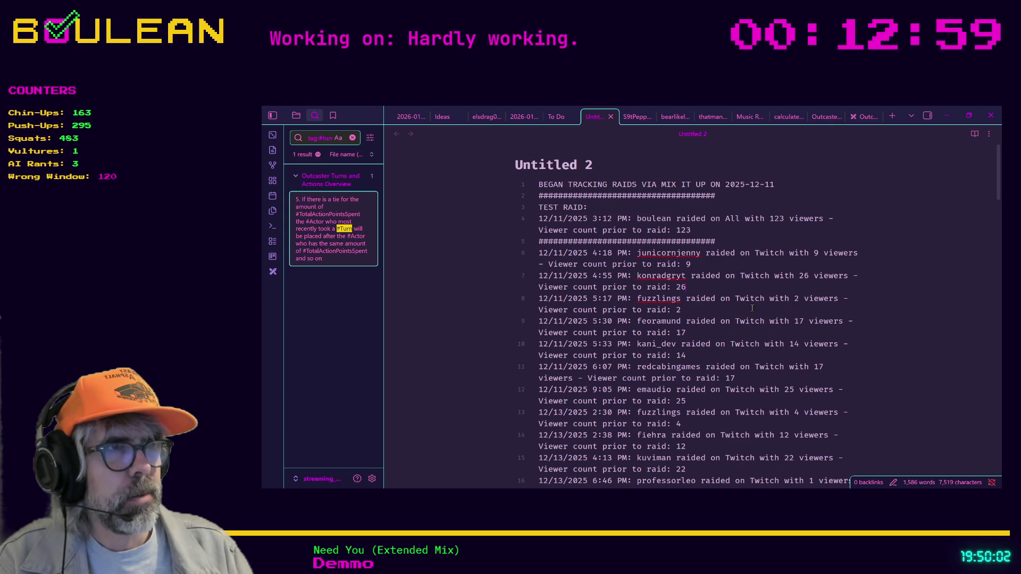
mouse_move(789, 347)
mouse_down()
mouse_move(681, 355)
mouse_move(800, 343)
mouse_up()
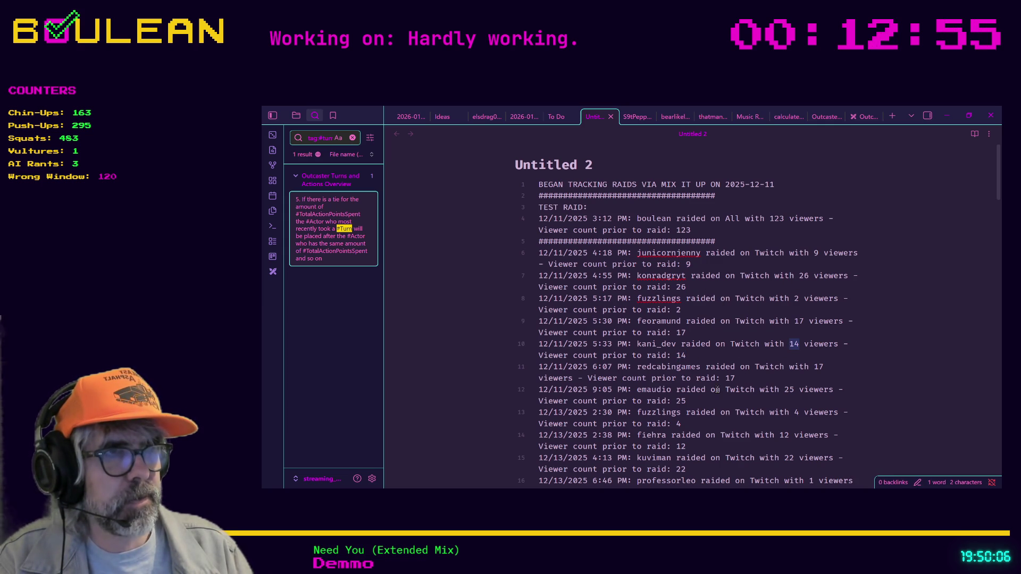
scroll(742, 378, down, 4)
scroll(705, 402, down, 4)
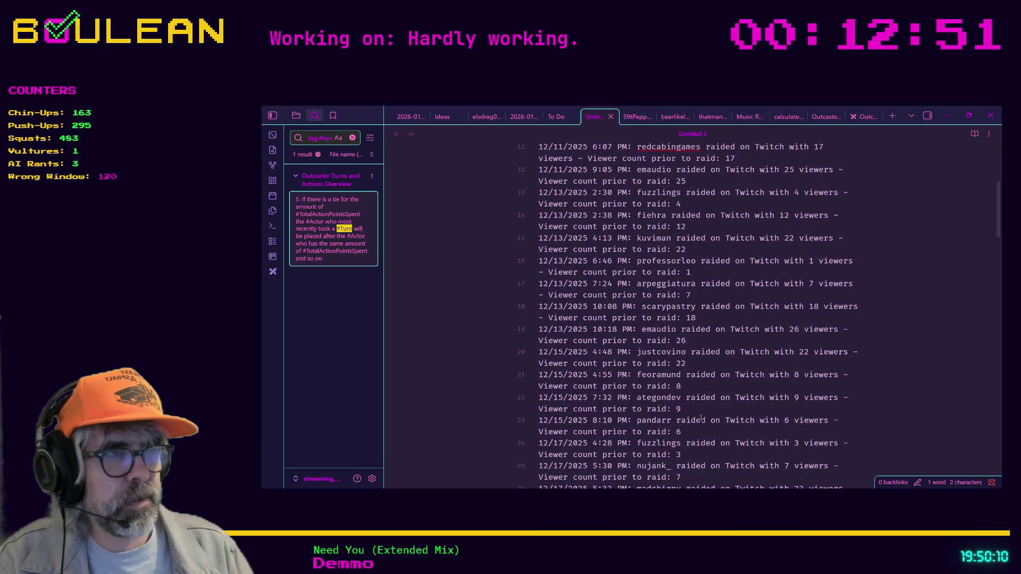
click(734, 414)
click(761, 432)
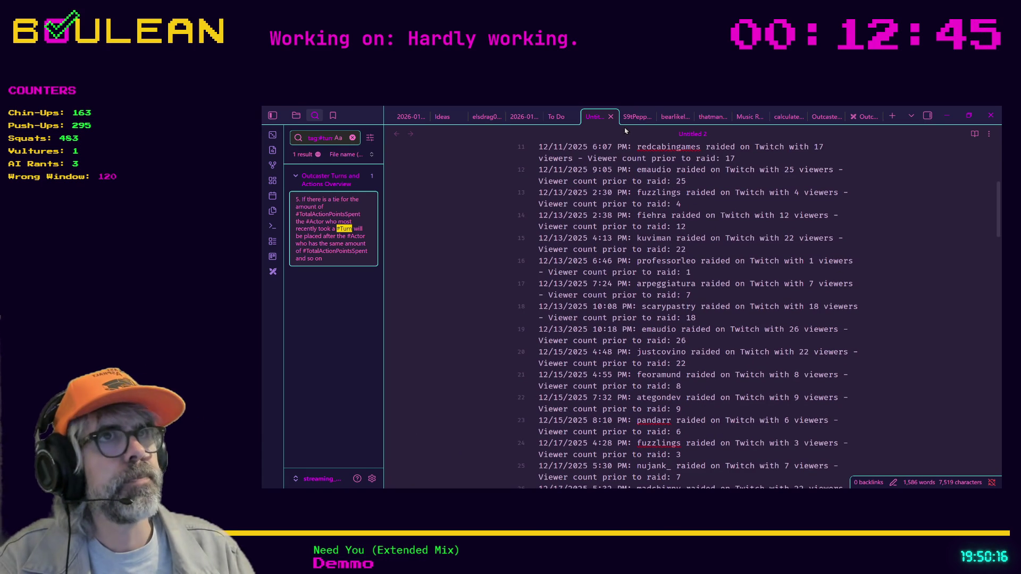
Step: Close the Untitled 2 tab and bring the To Do note back into view
click(611, 116)
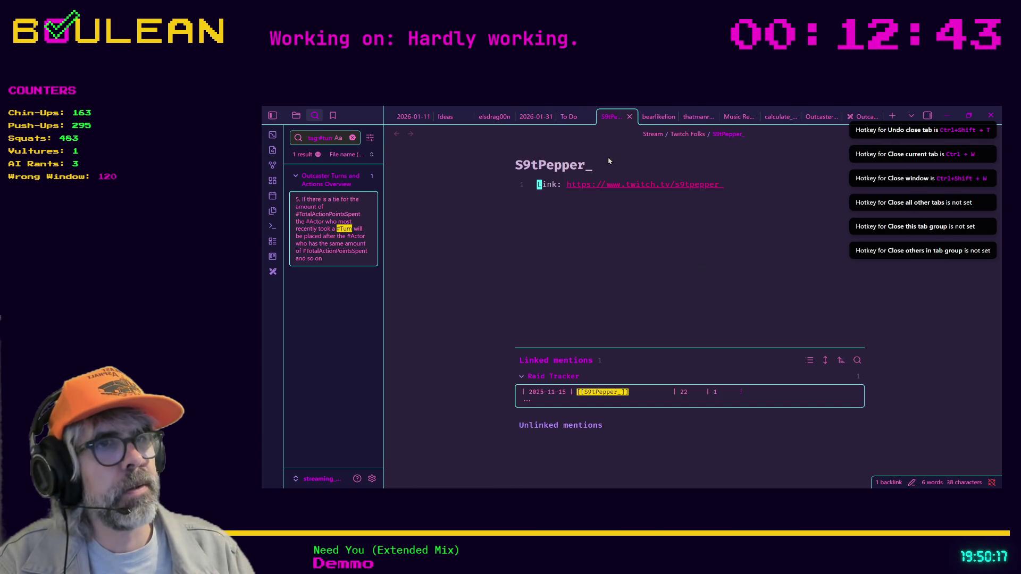
click(572, 120)
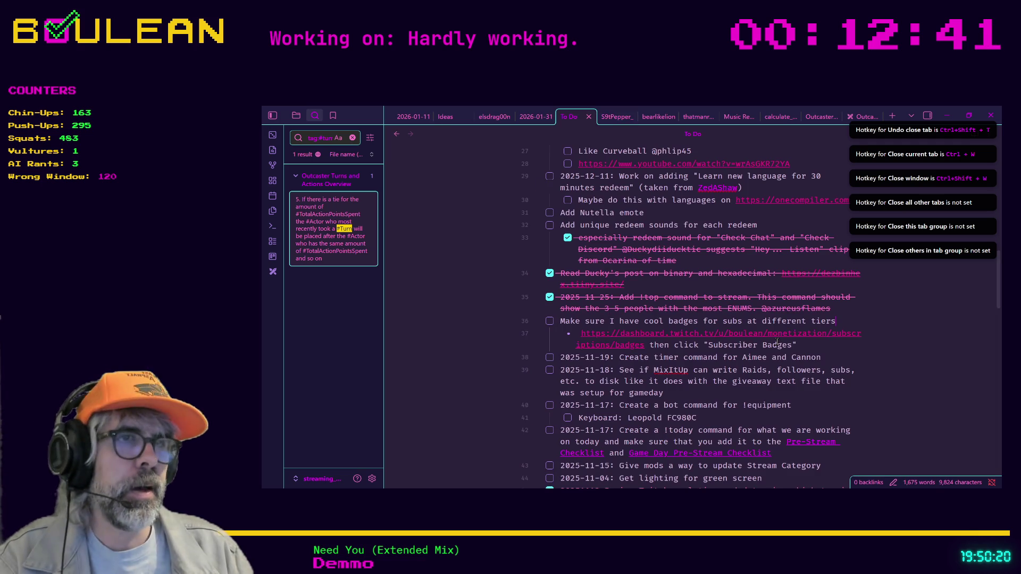
scroll(776, 372, up, 1)
scroll(748, 395, down, 1)
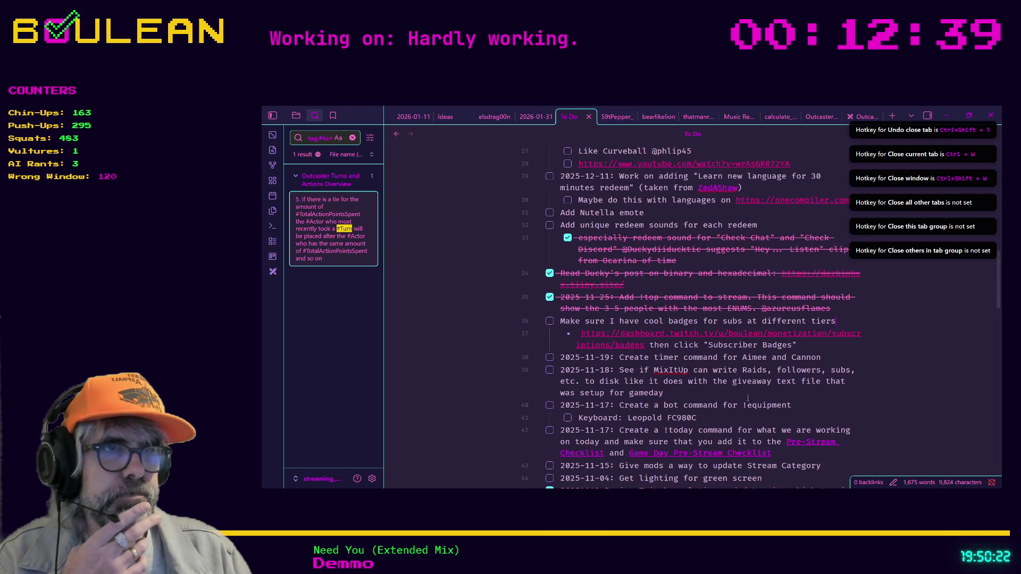
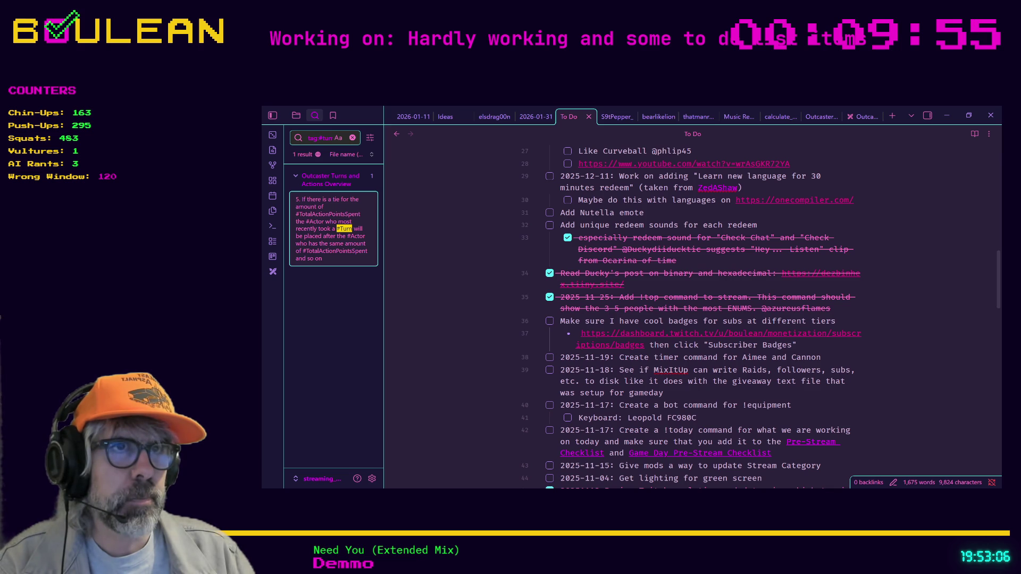
Step: Search Brave for 'mixitup twitch channel raided' and open the Event Commands wiki result
key(alt+Tab)
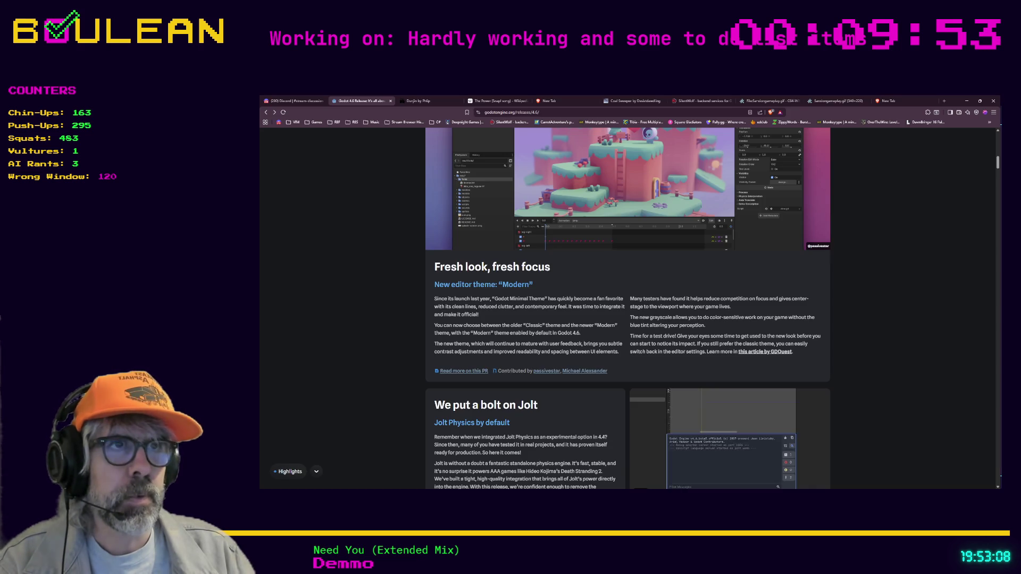
key(ctrl+t)
text(mixit)
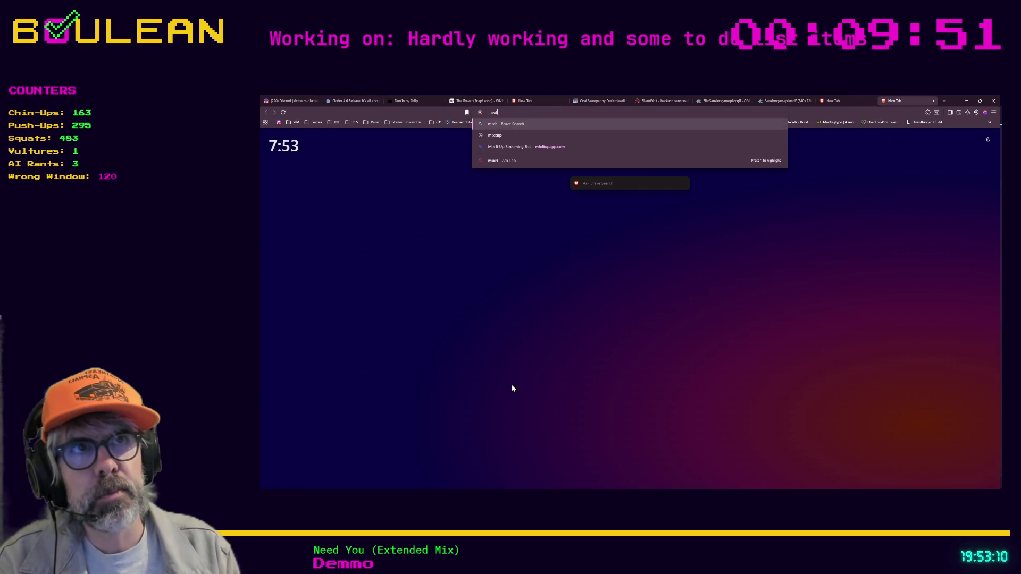
text(up twitch channel raided)
key(Return)
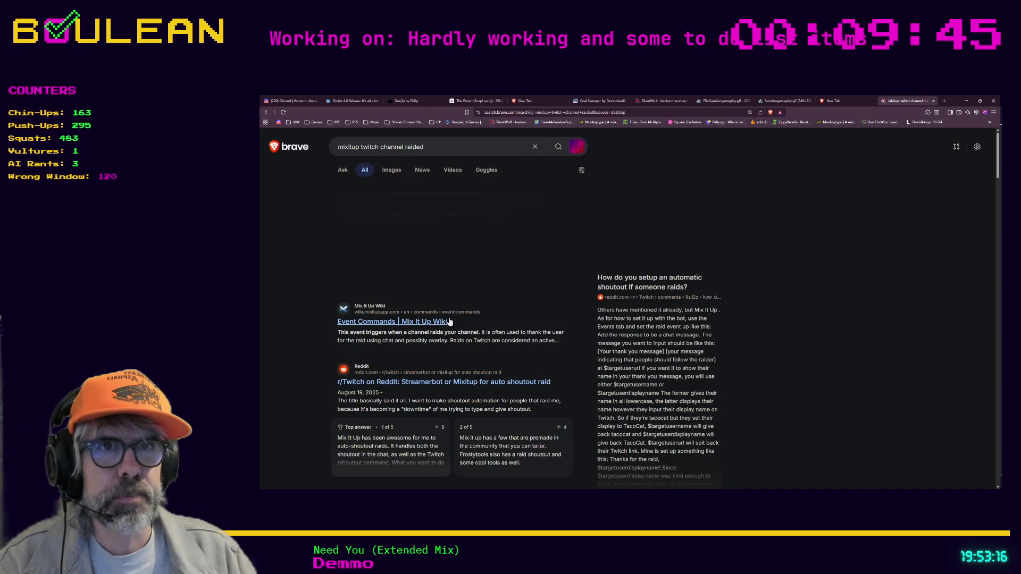
click(441, 319)
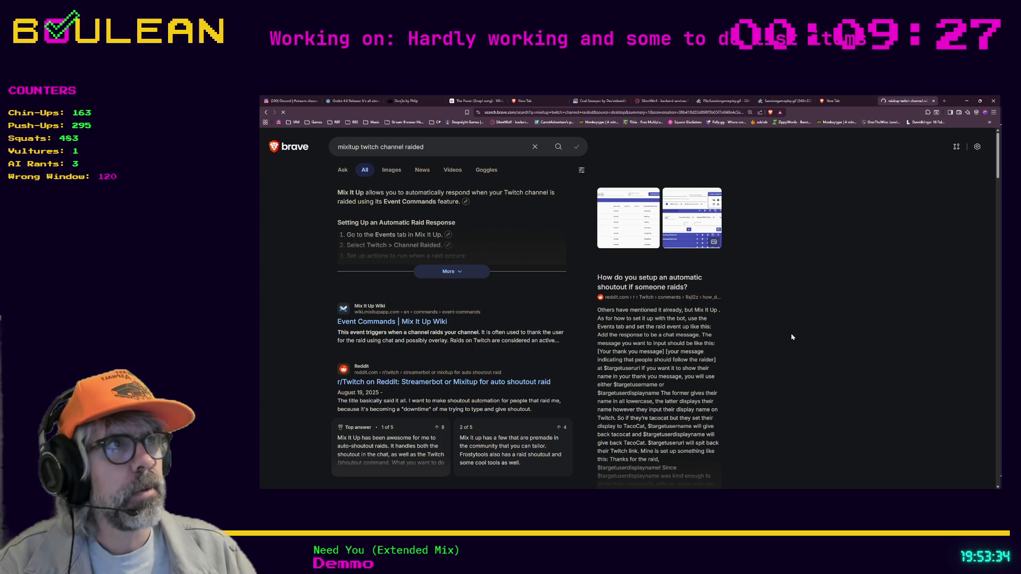
Step: Open the Event Commands wiki result in a background tab, check the unreachable wiki tabs, then return to New Tab
scroll(570, 358, down, 1)
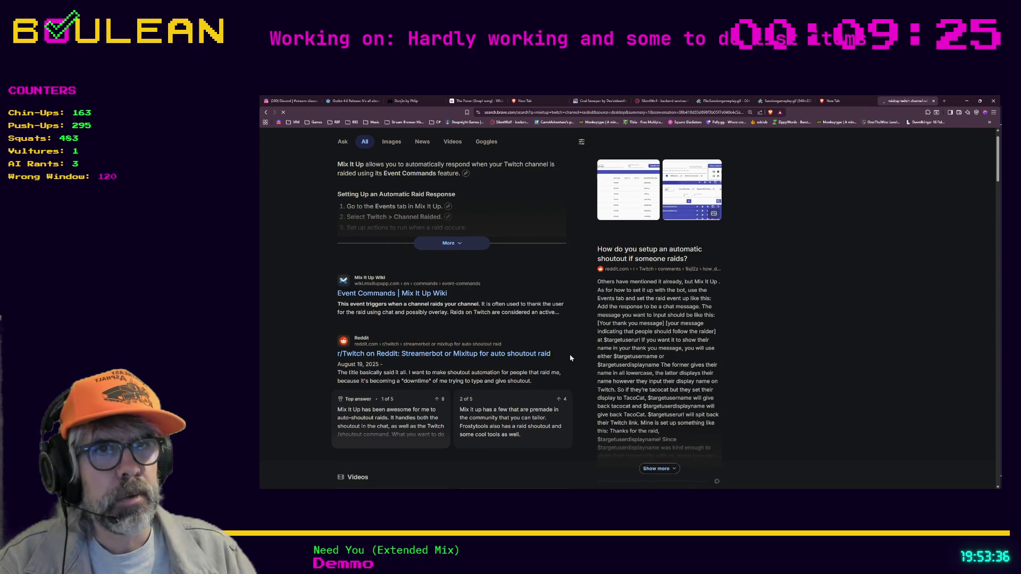
middle_click(408, 295)
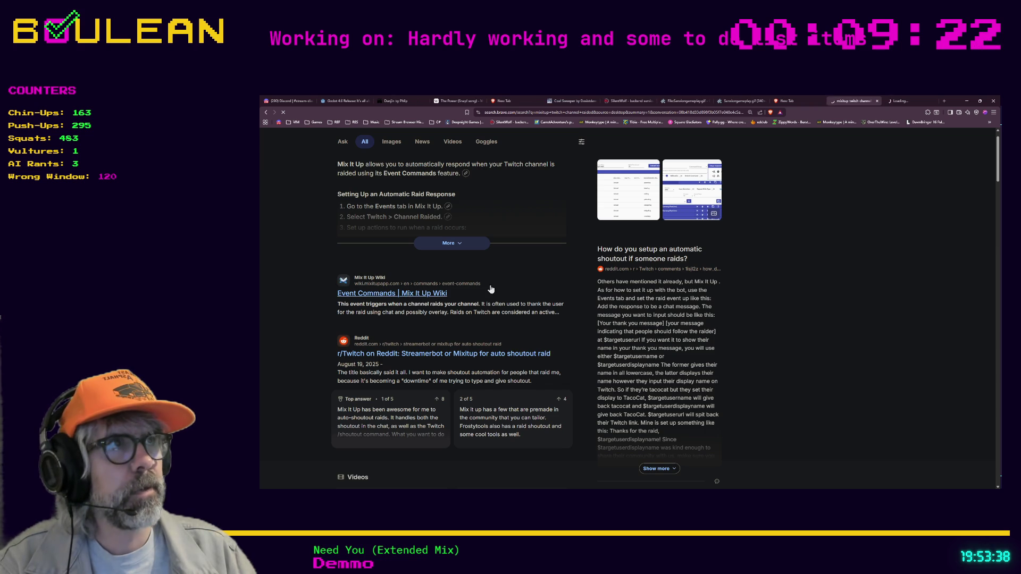
click(900, 104)
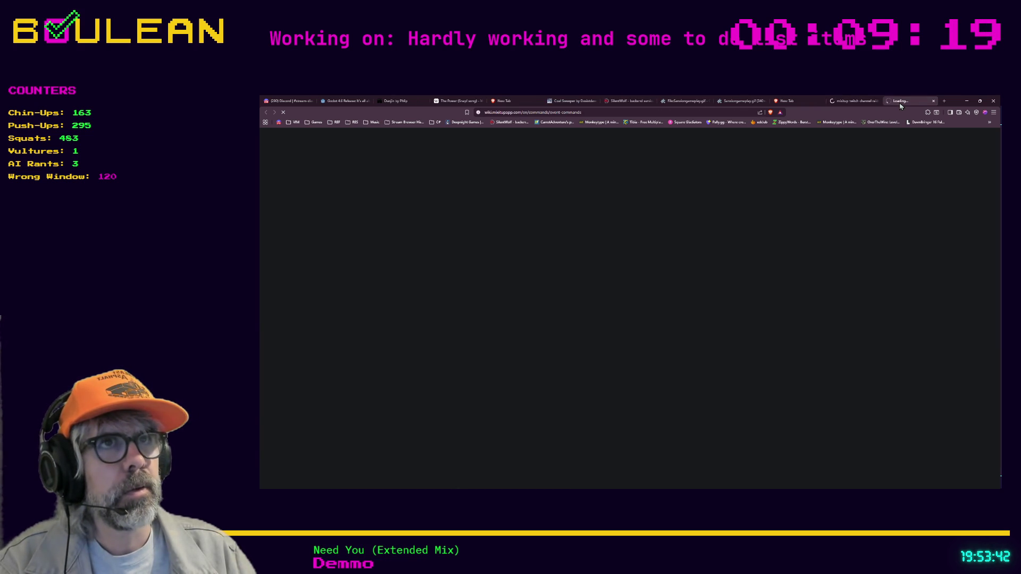
click(856, 103)
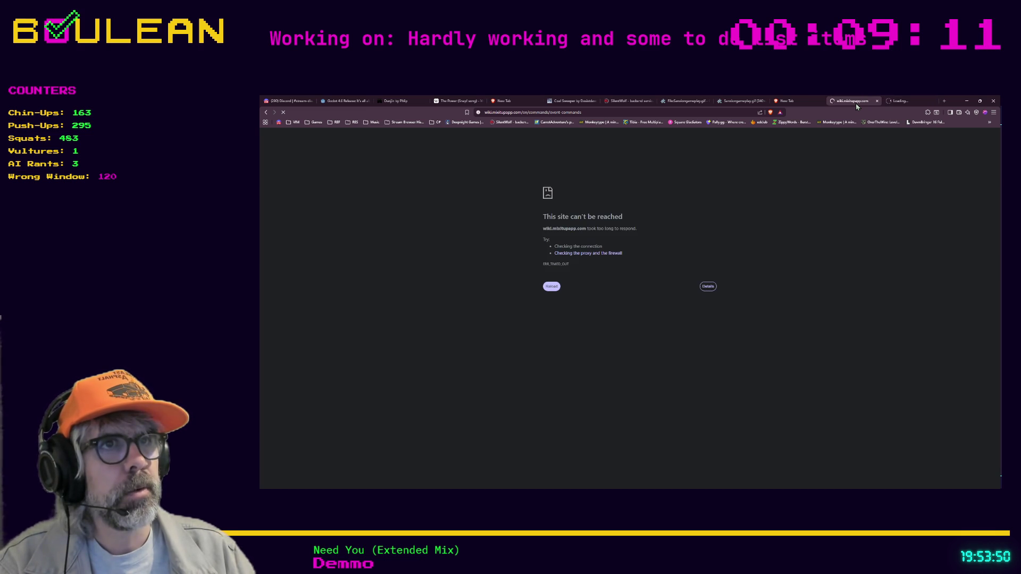
click(893, 103)
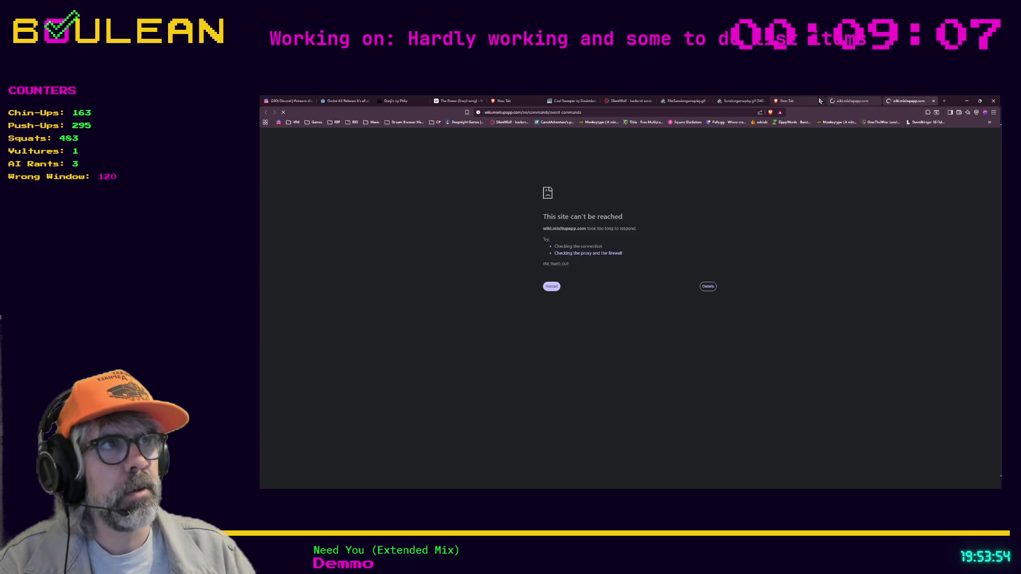
click(803, 100)
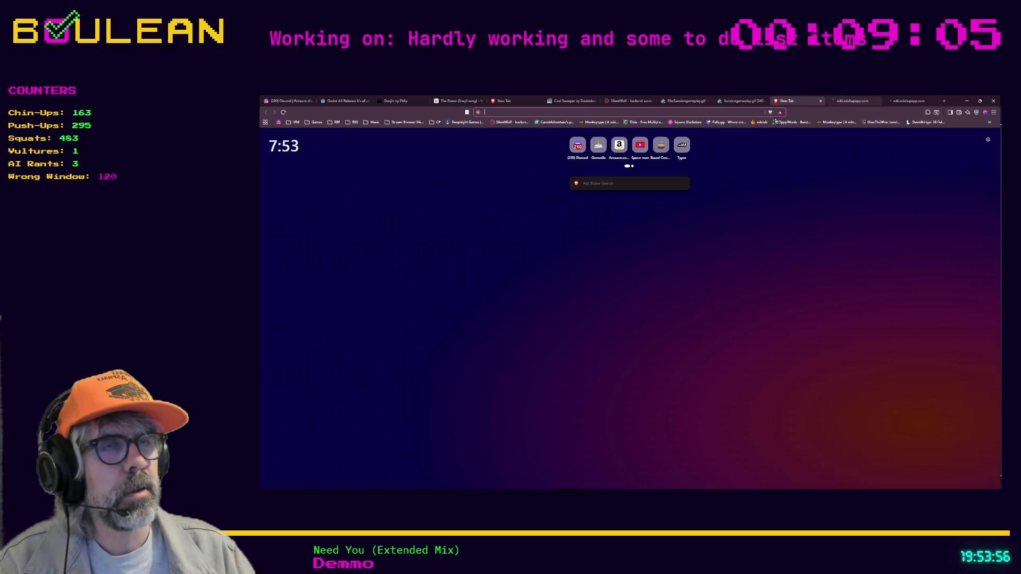
Step: Search for 'mixitup documentation' and open the Home | Mix It Up Wiki result
click(665, 183)
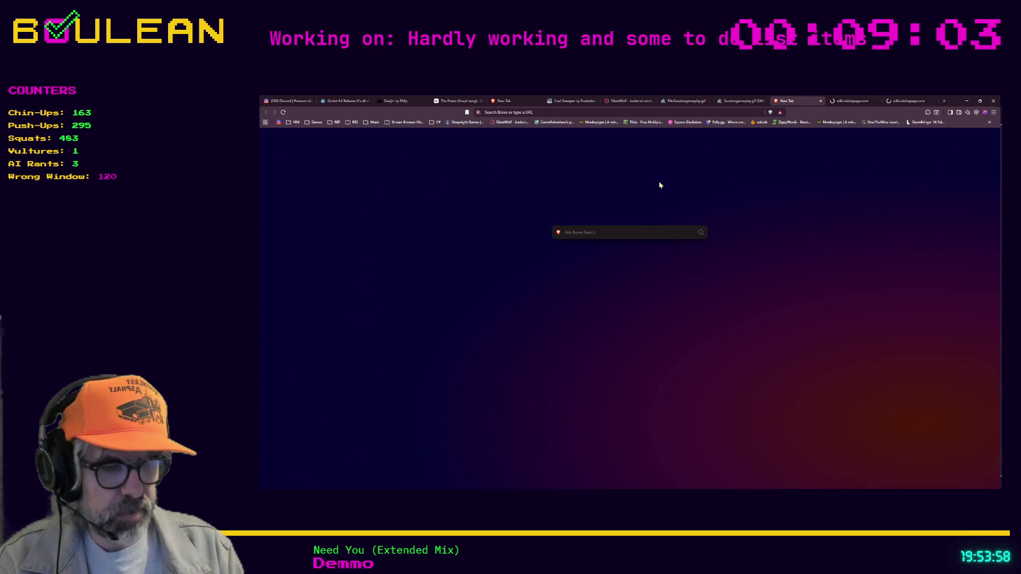
text(mixitup documentation)
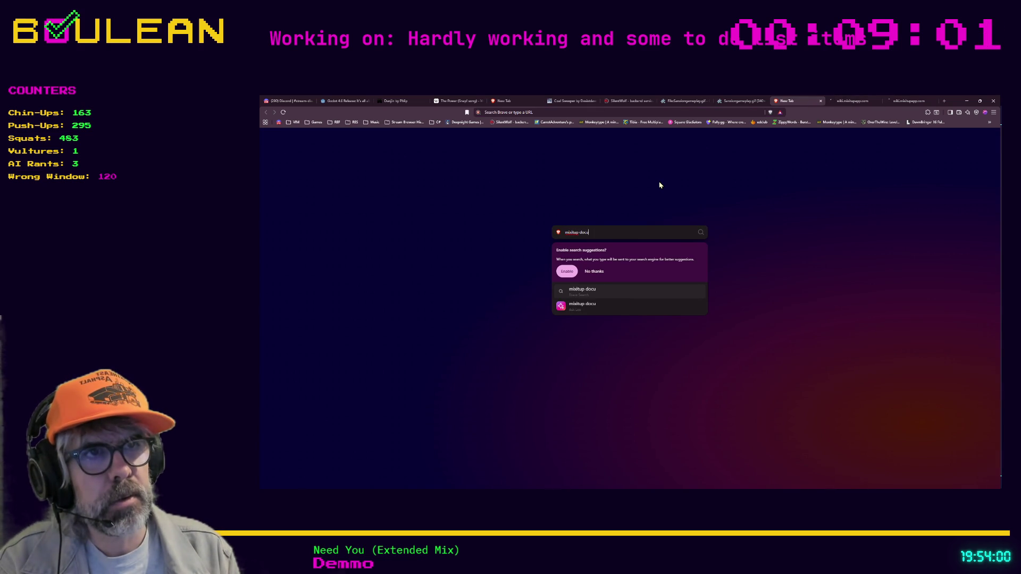
key(Return)
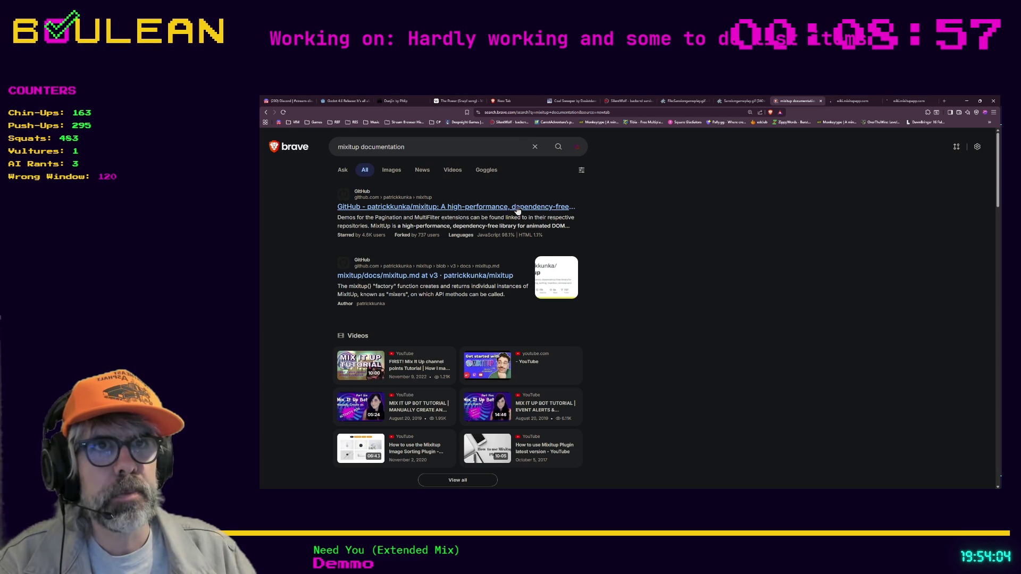
scroll(359, 263, down, 1)
scroll(359, 264, down, 3)
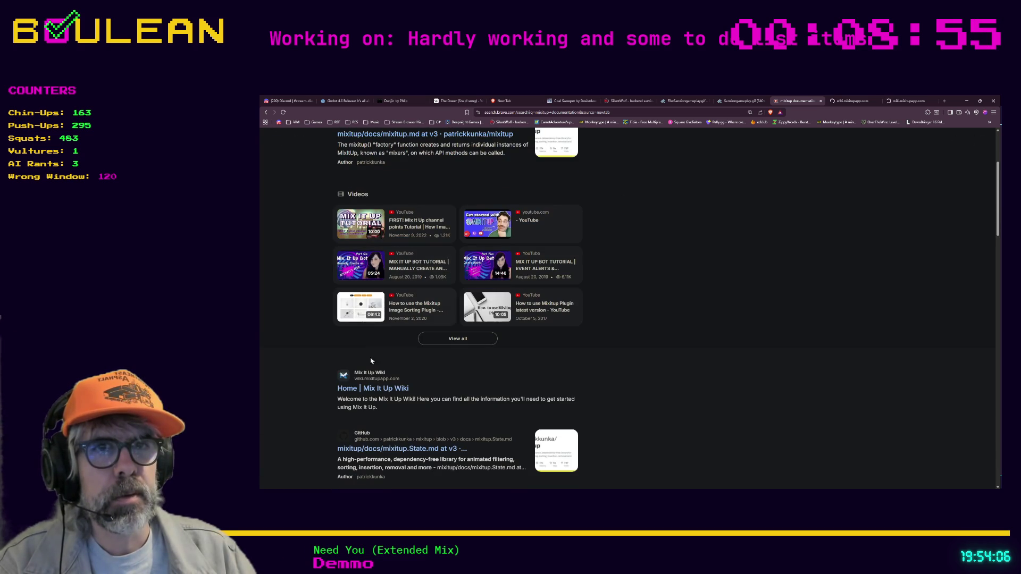
click(378, 394)
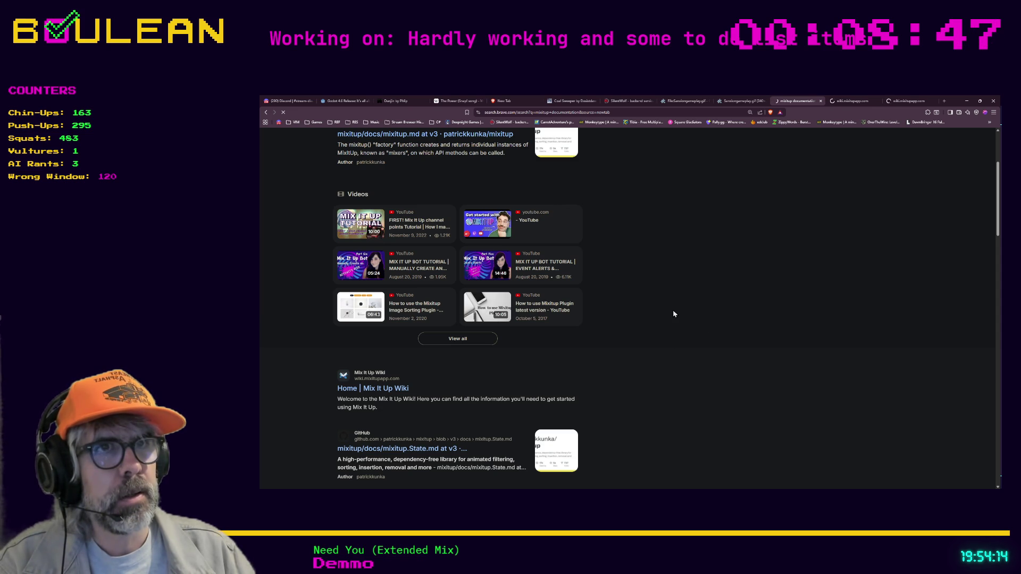
Step: Scroll the unloaded wiki page, then minimise Brave to bring the notes back
scroll(673, 314, down, 3)
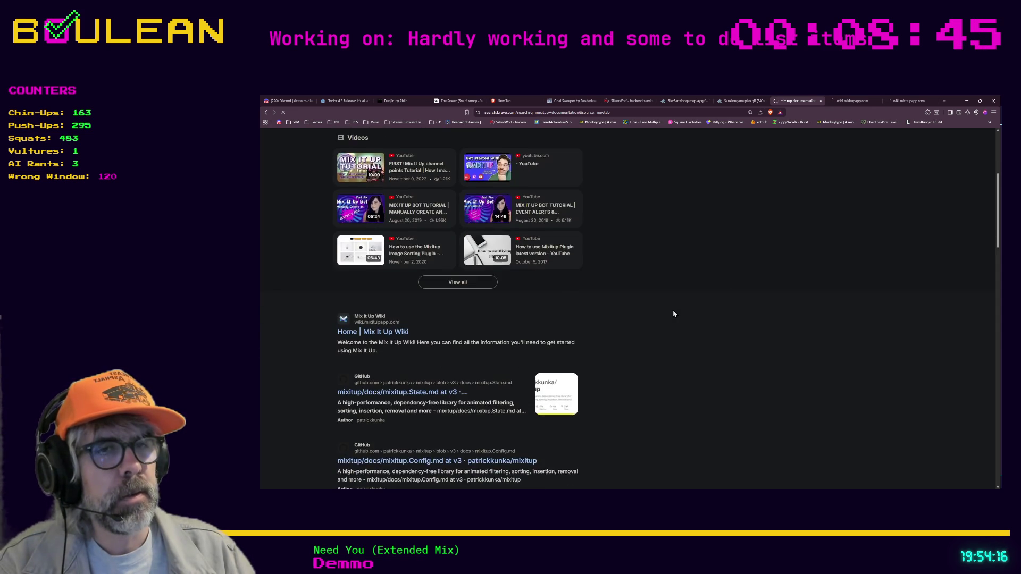
scroll(673, 314, down, 3)
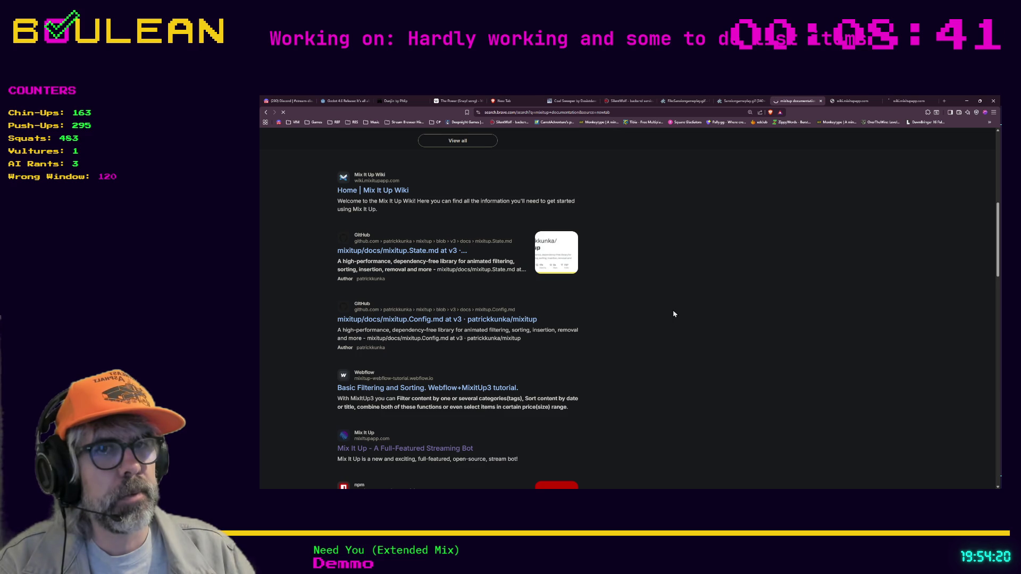
scroll(674, 314, up, 2)
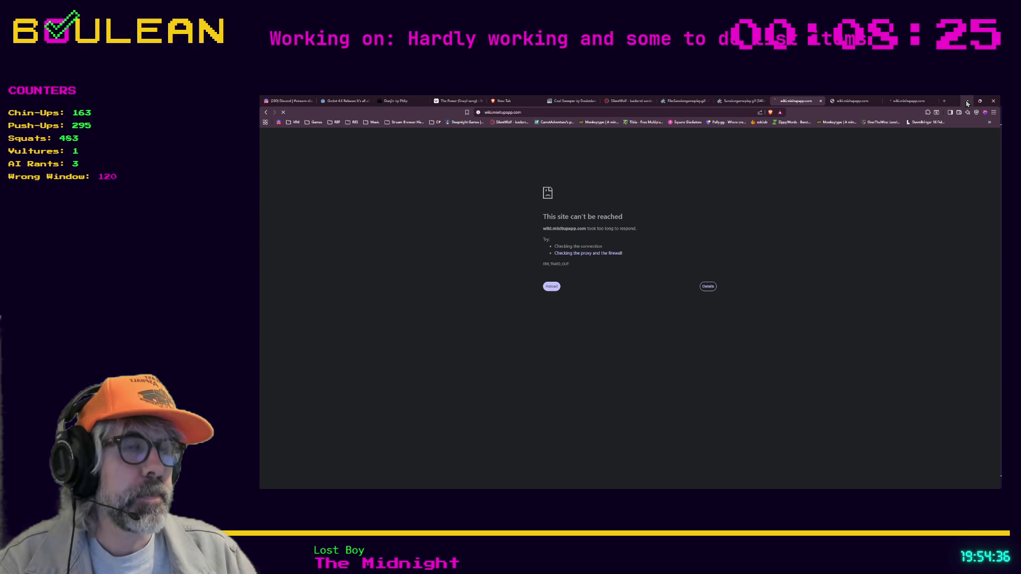
click(967, 102)
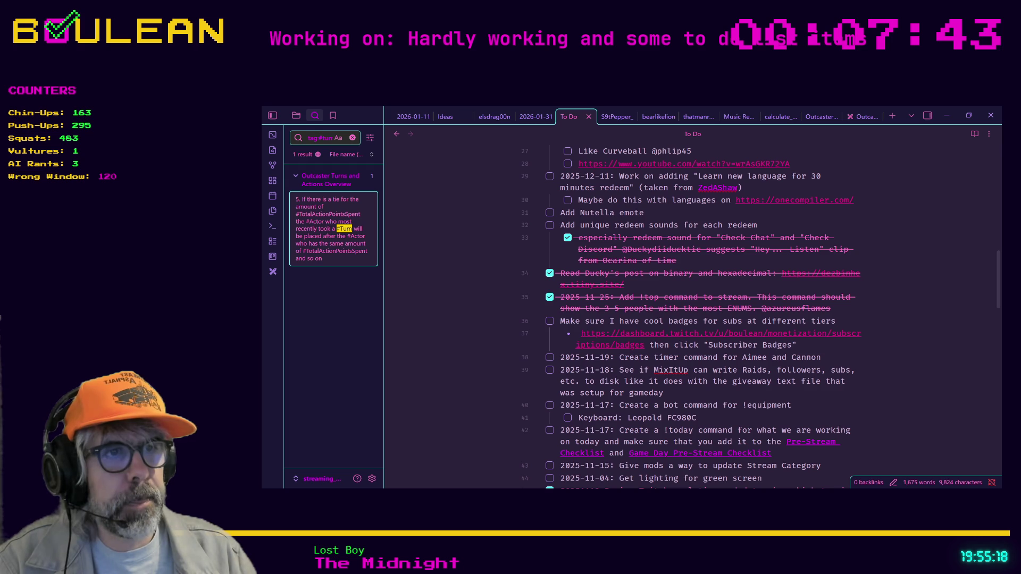
Step: Tick off the 2025-11-15 'Give mods a way to update Stream Category' task in the To Do note
scroll(691, 316, down, 1)
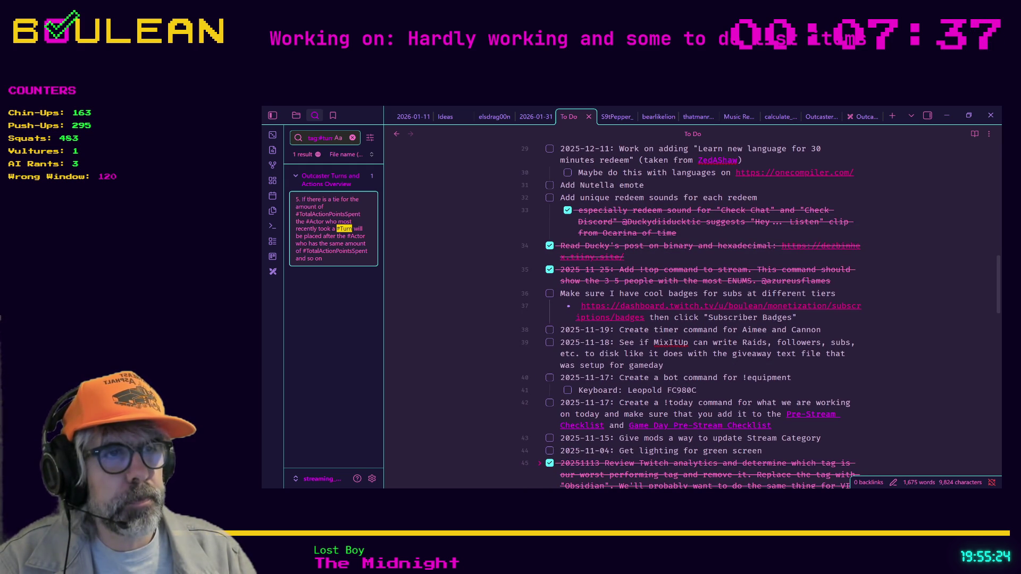
scroll(691, 316, down, 1)
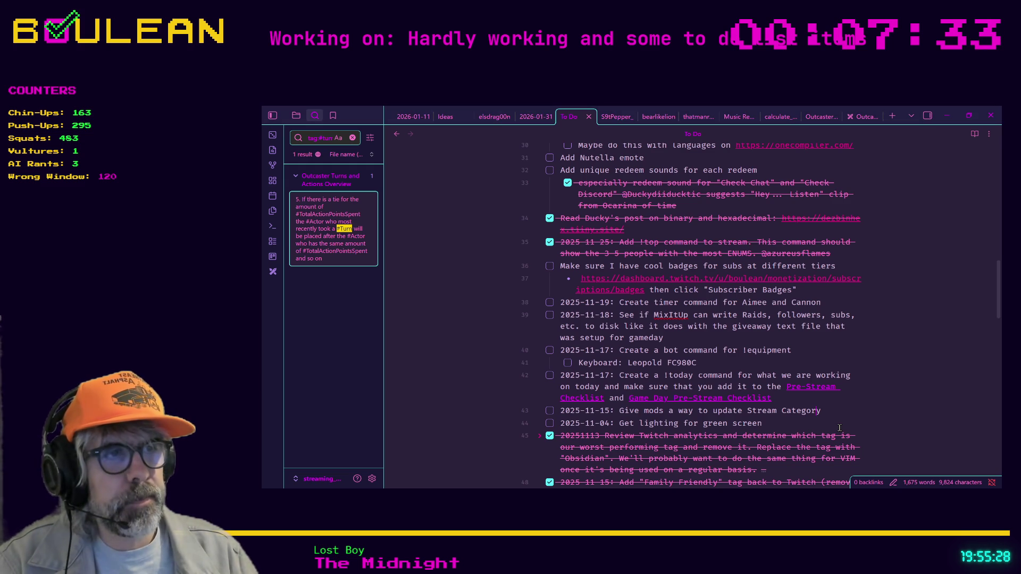
click(551, 411)
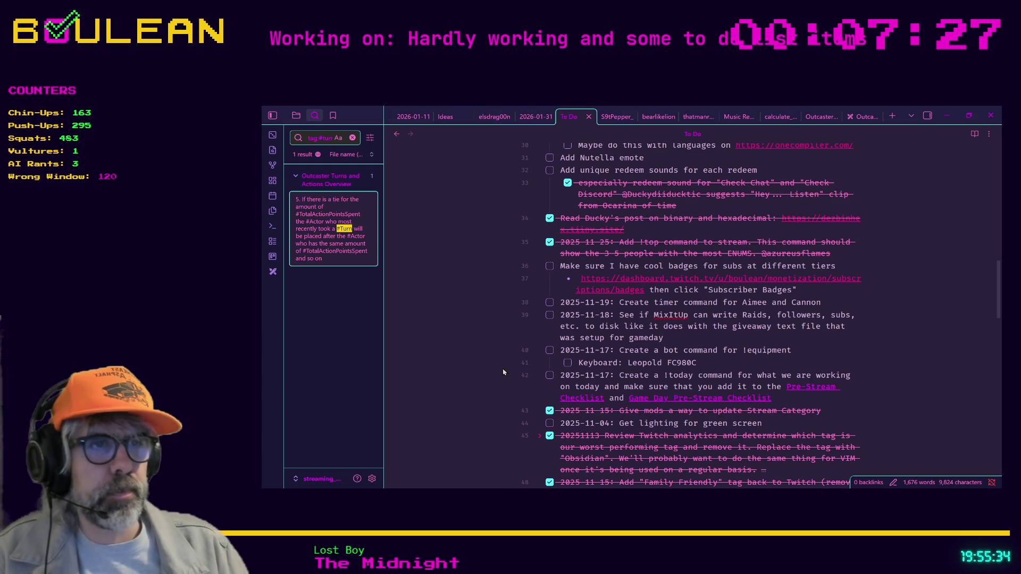
scroll(511, 372, down, 4)
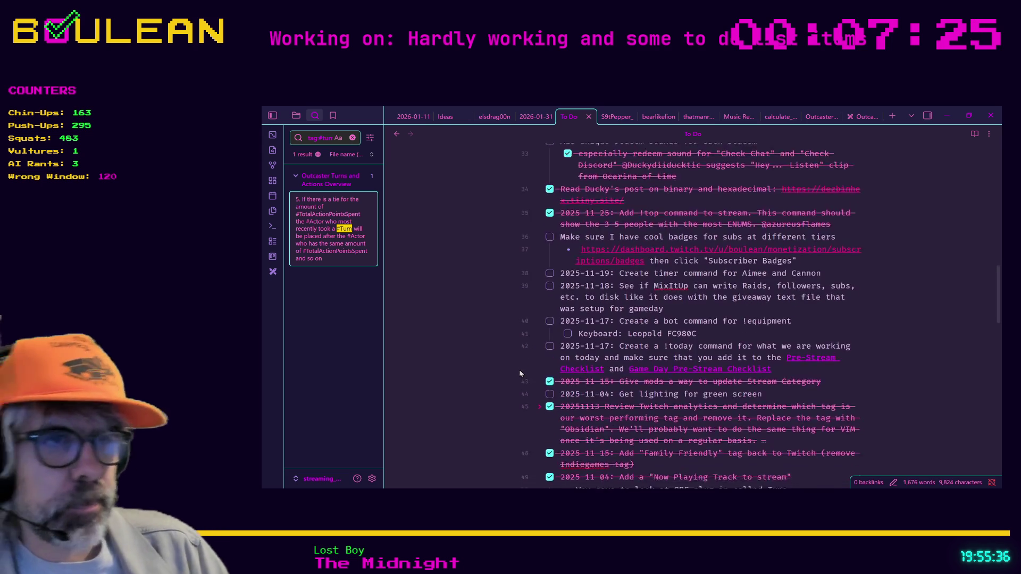
scroll(517, 375, down, 2)
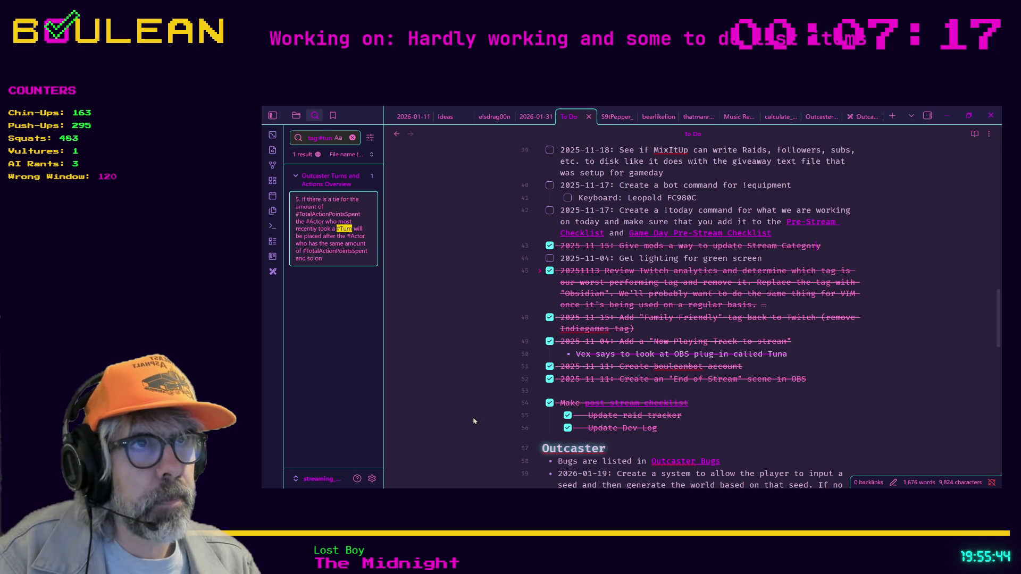
scroll(473, 420, up, 1)
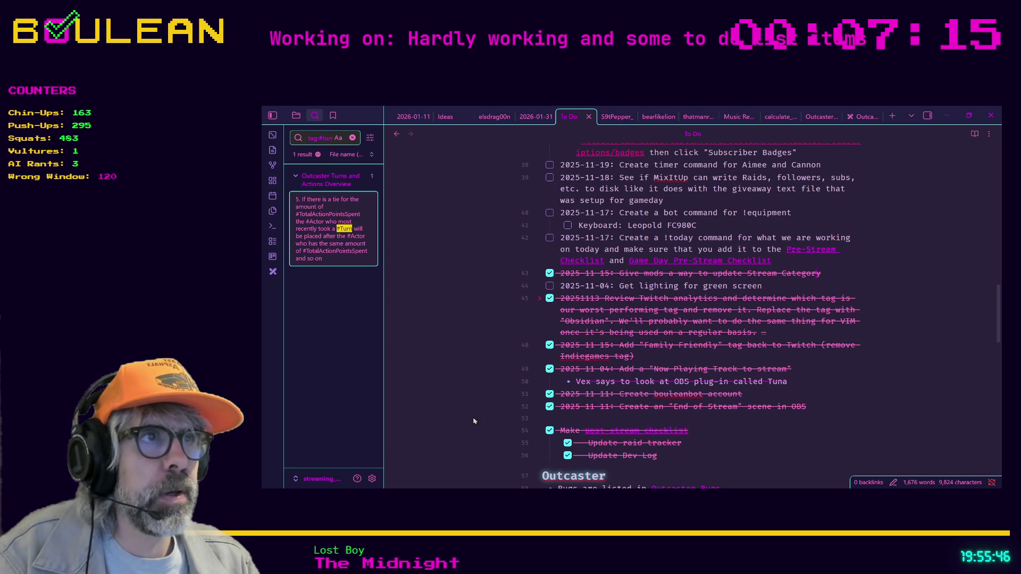
scroll(473, 421, up, 1)
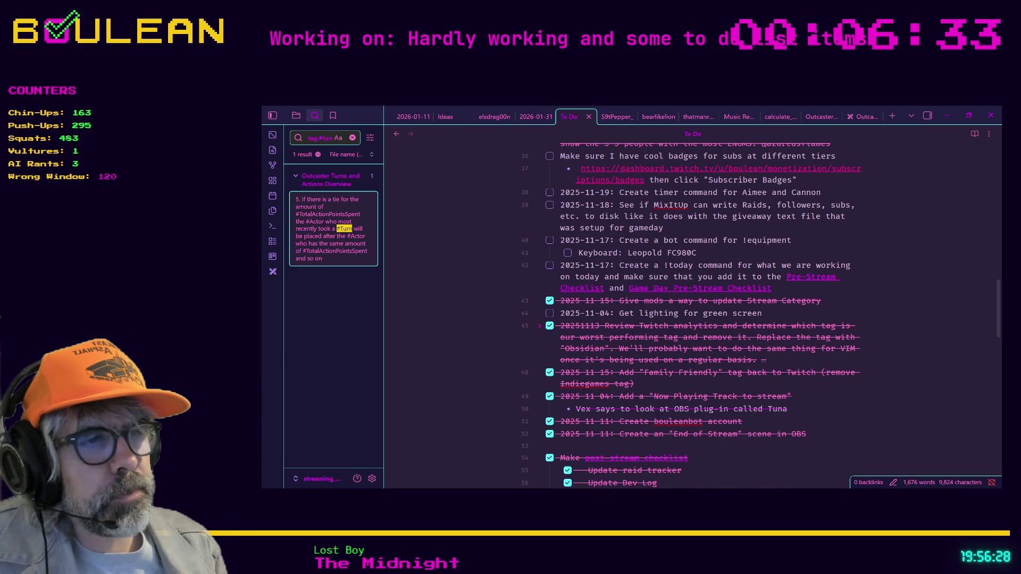
key(alt+Tab)
Step: Place the cursor at the else on line 32 of action_cost_calculator.gd
click(745, 402)
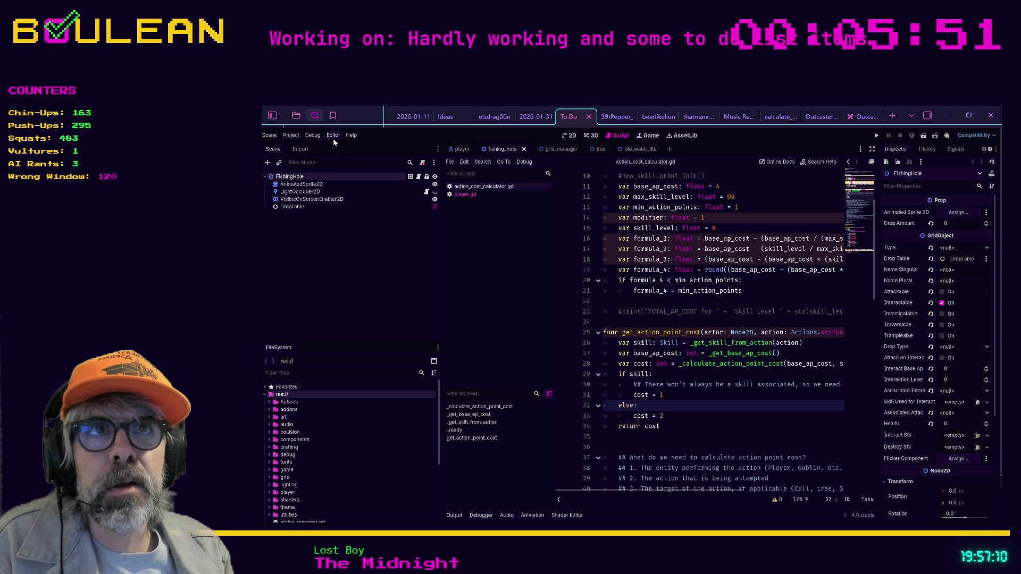
click(681, 136)
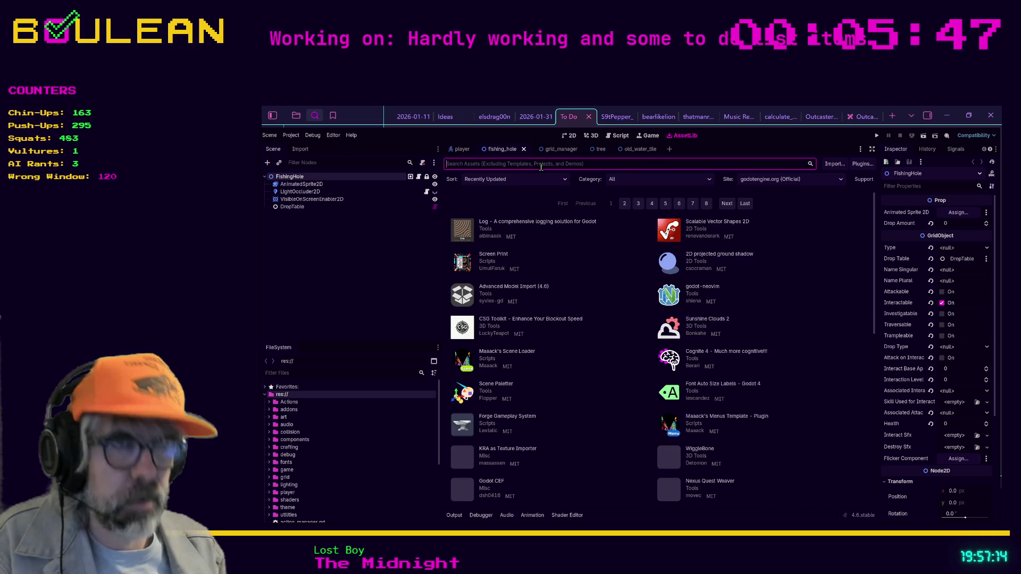
text(script)
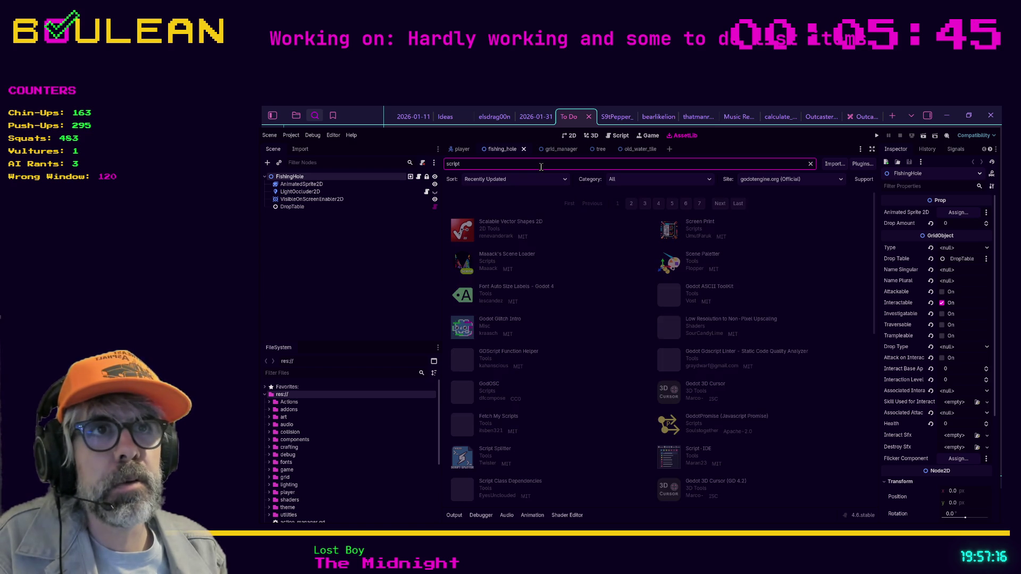
text( ide)
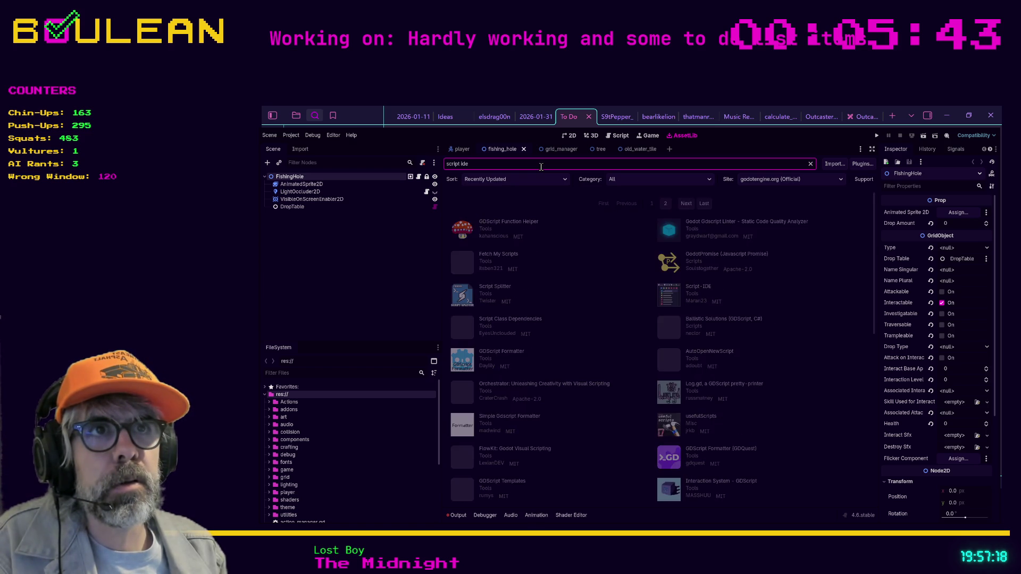
key(BackSpace)
key(BackSpace)
key(BackSpace)
text(-)
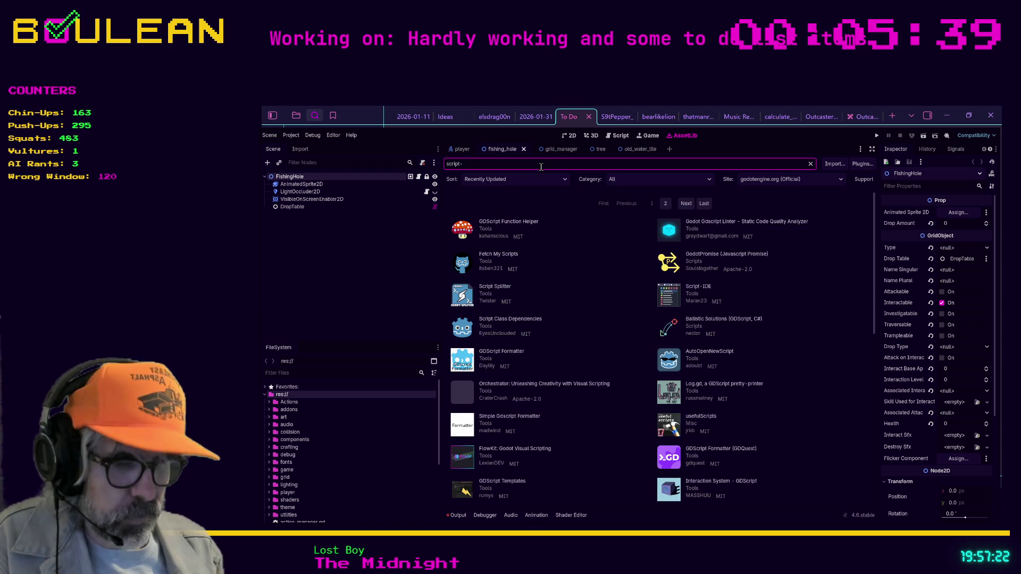
text(ide)
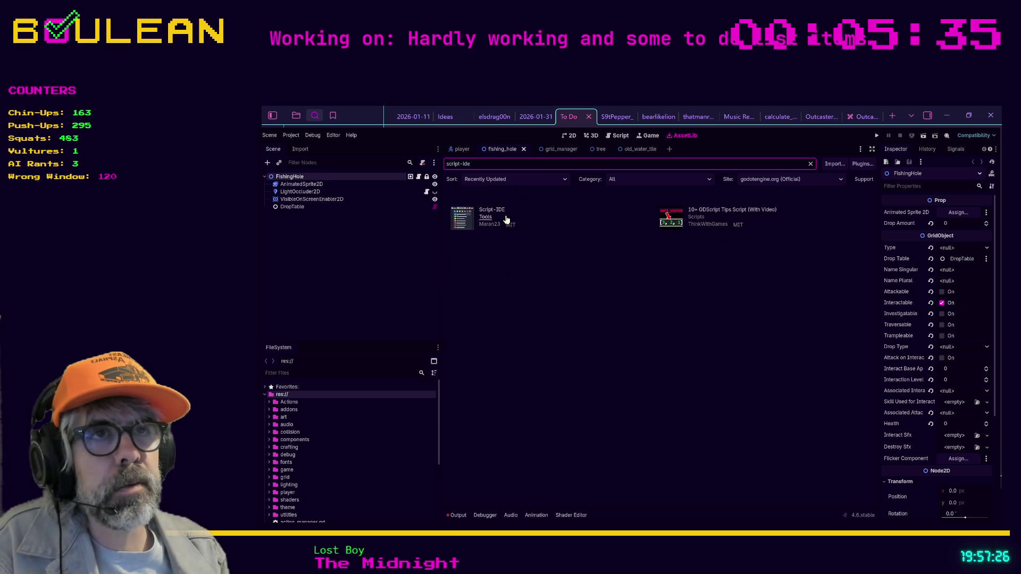
click(506, 218)
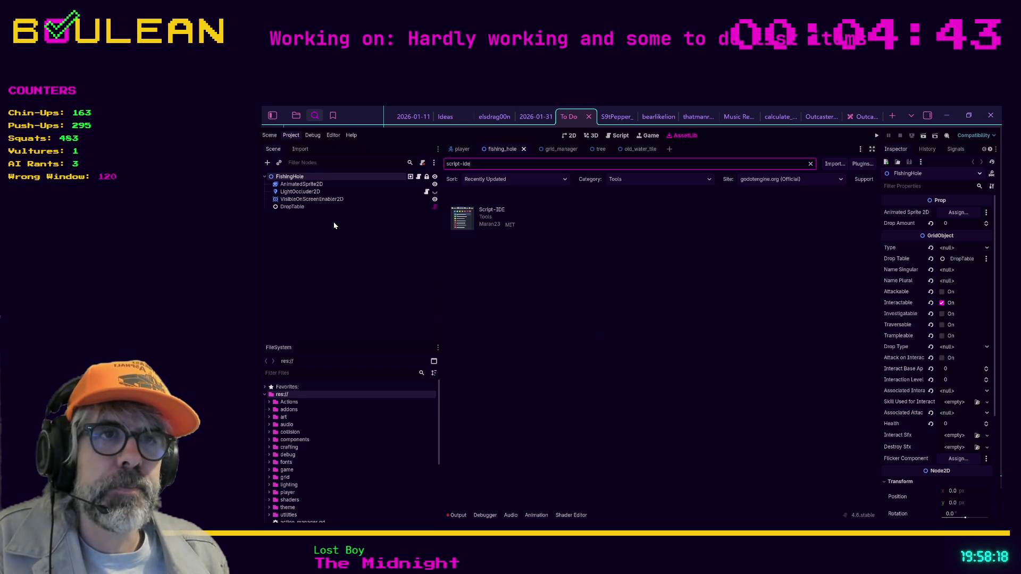
key(alt+Tab)
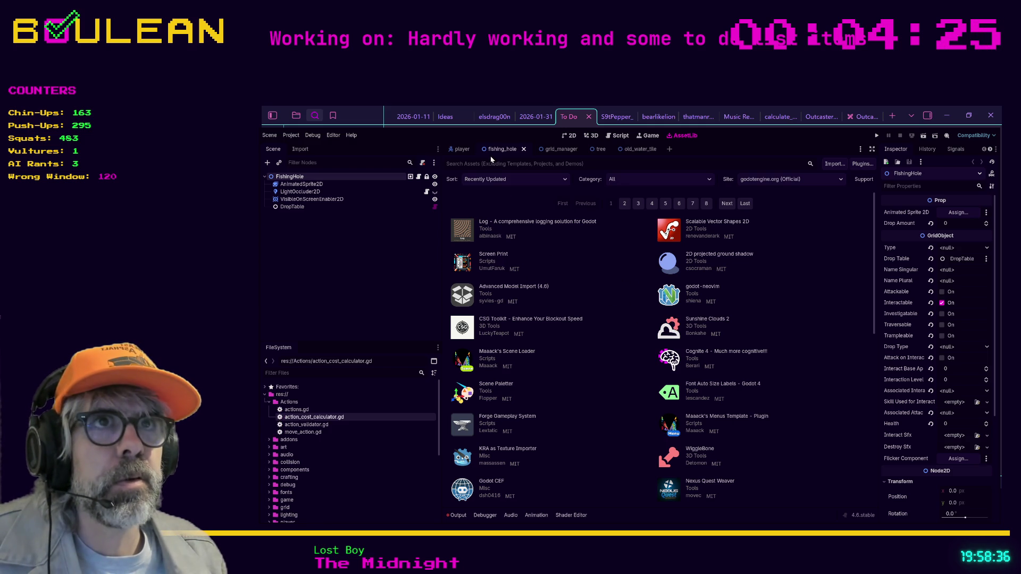
Step: Switch to the Script workspace and widen the code view beside the methods outline
click(626, 139)
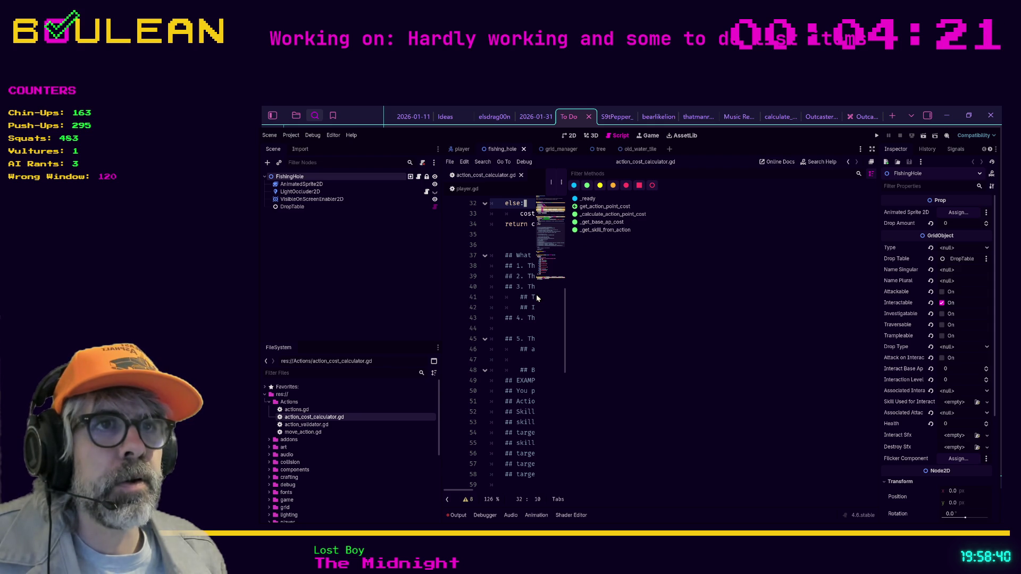
drag(565, 295, 778, 310)
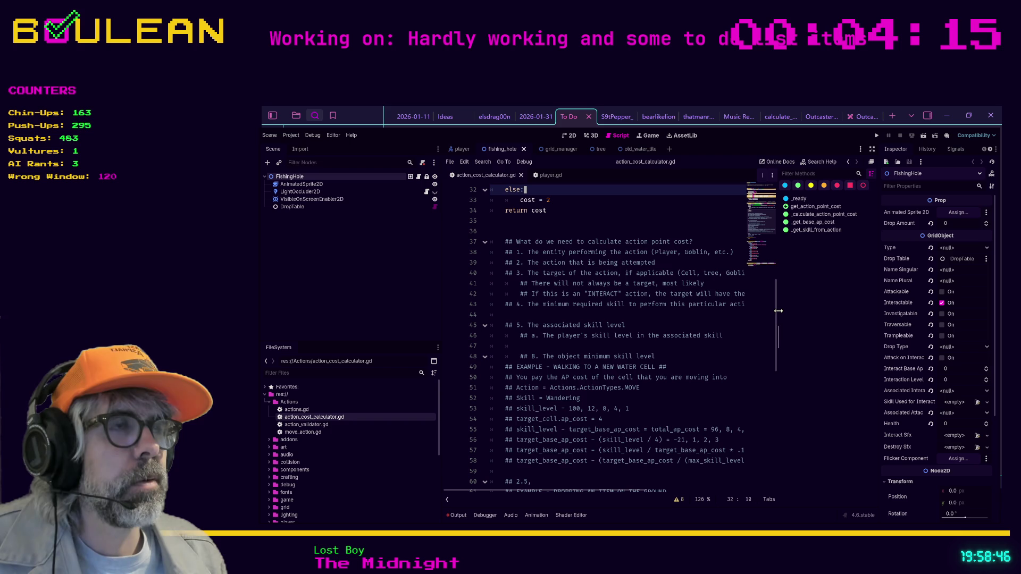
click(741, 315)
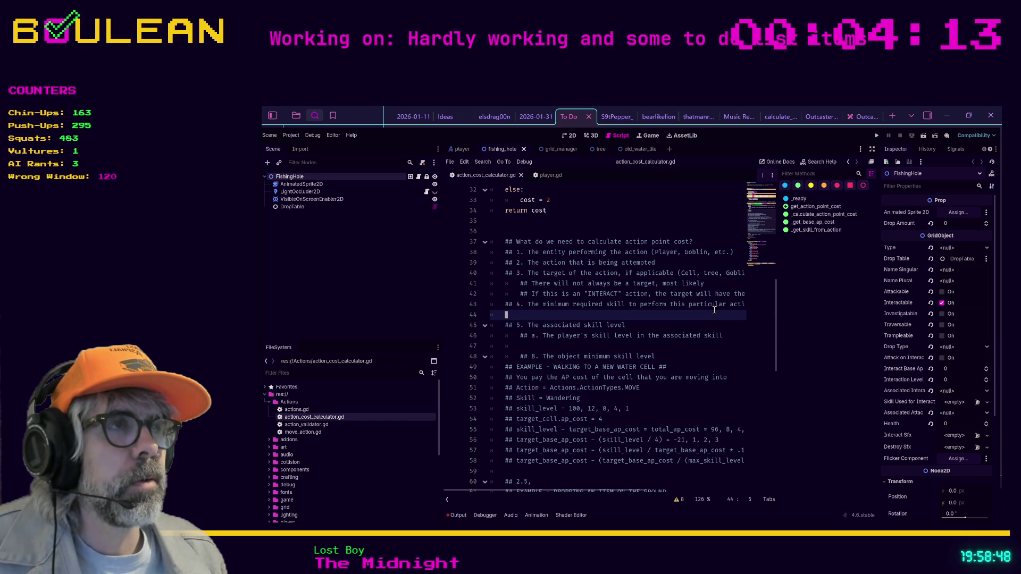
Step: Toggle the green method filter dot off and on repeatedly, leaving green methods shown
click(799, 188)
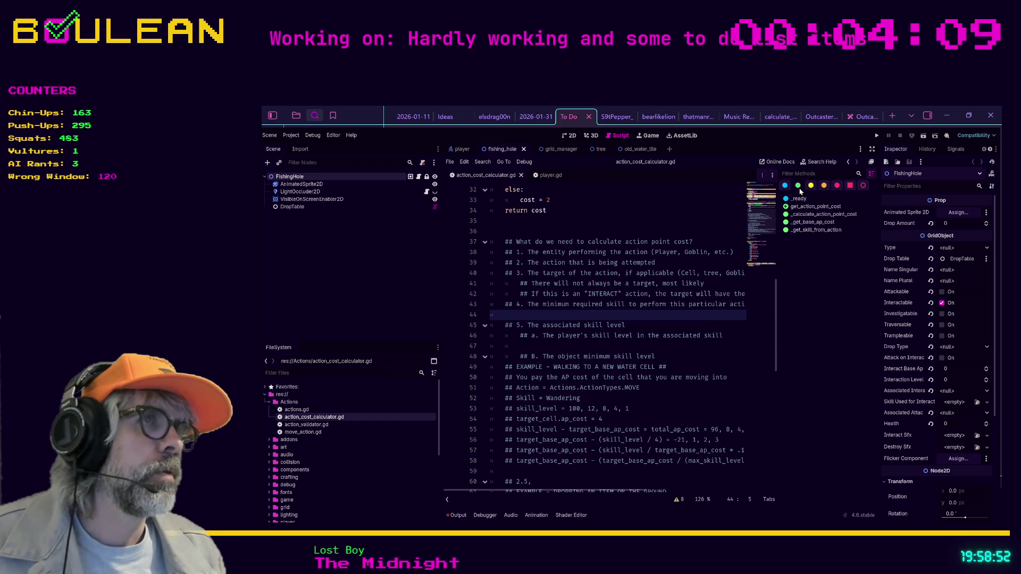
click(798, 187)
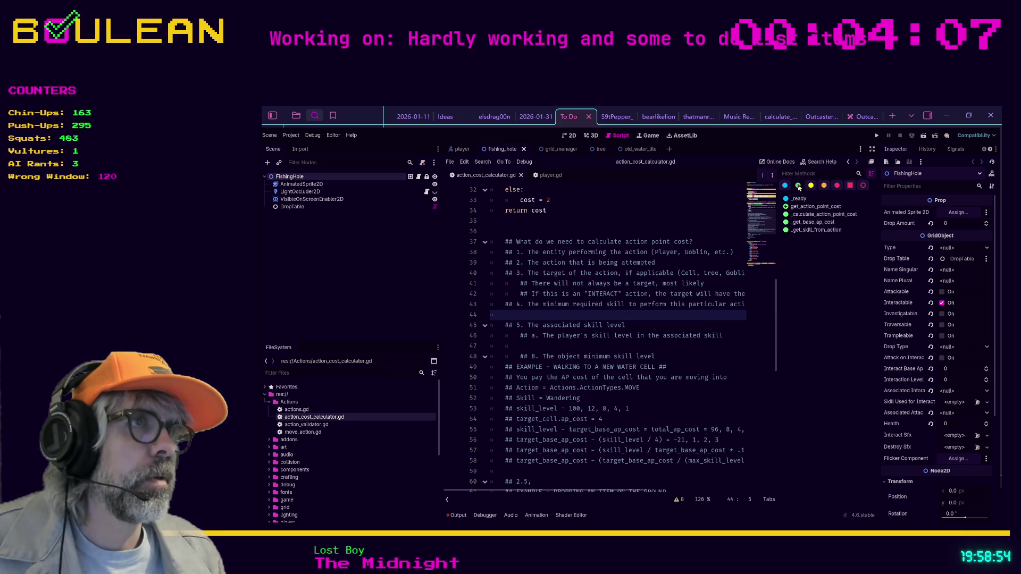
click(798, 186)
click(798, 186)
click(797, 186)
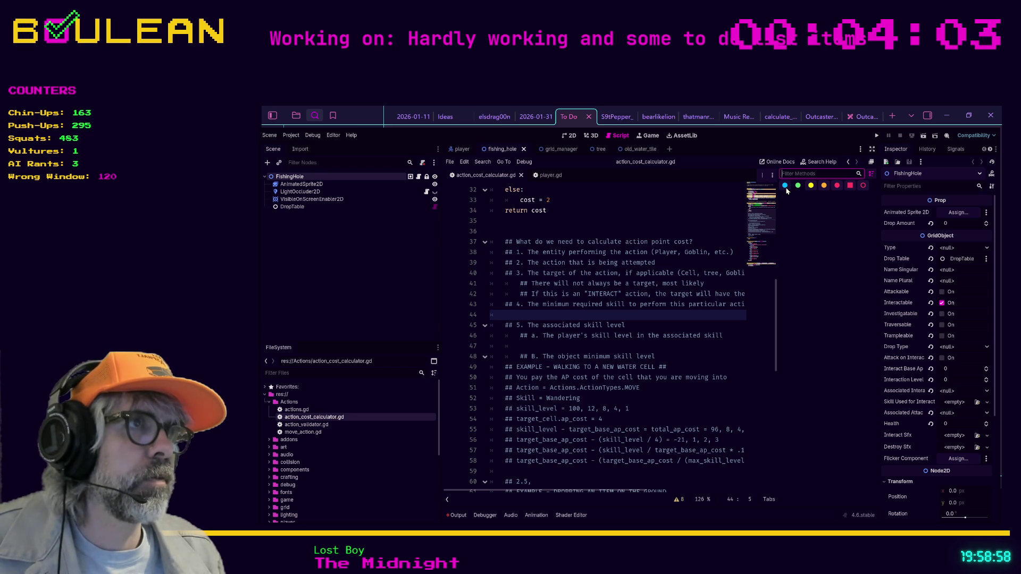
click(798, 185)
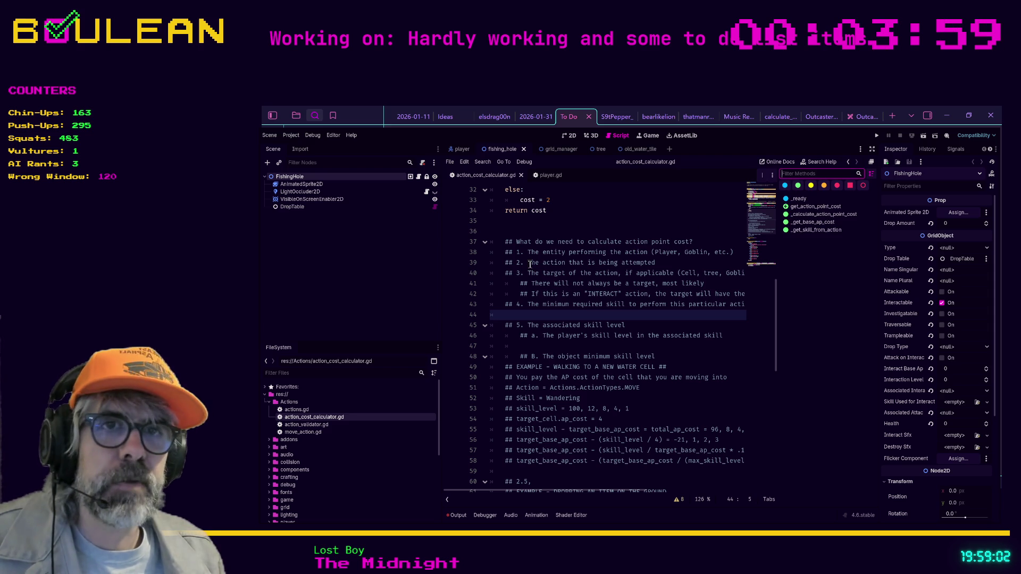
click(311, 370)
Step: Filter FileSystem for 'signal', open signals.gd, and set the outline to show only green emit_ functions
text(signal)
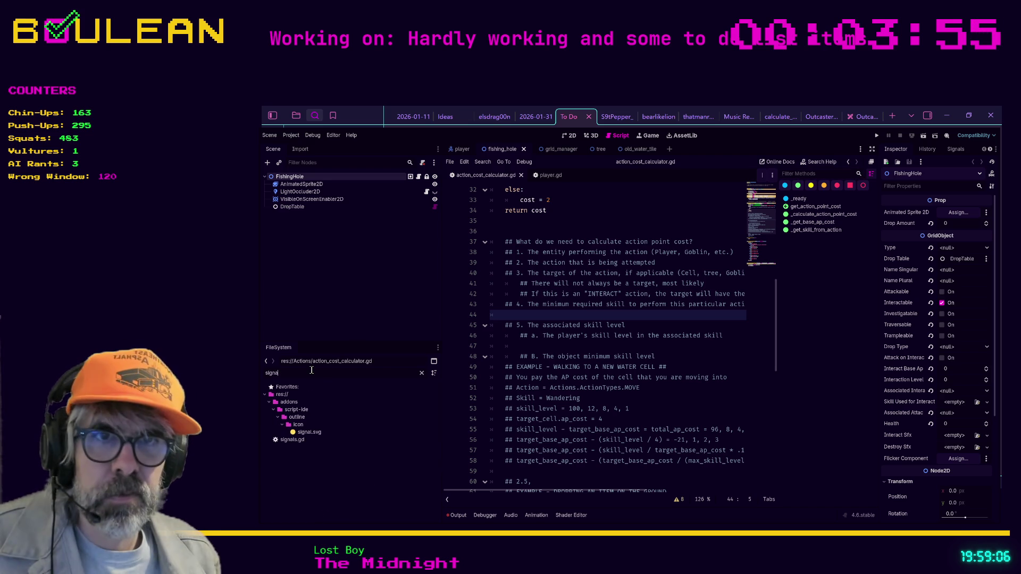
double_click(293, 440)
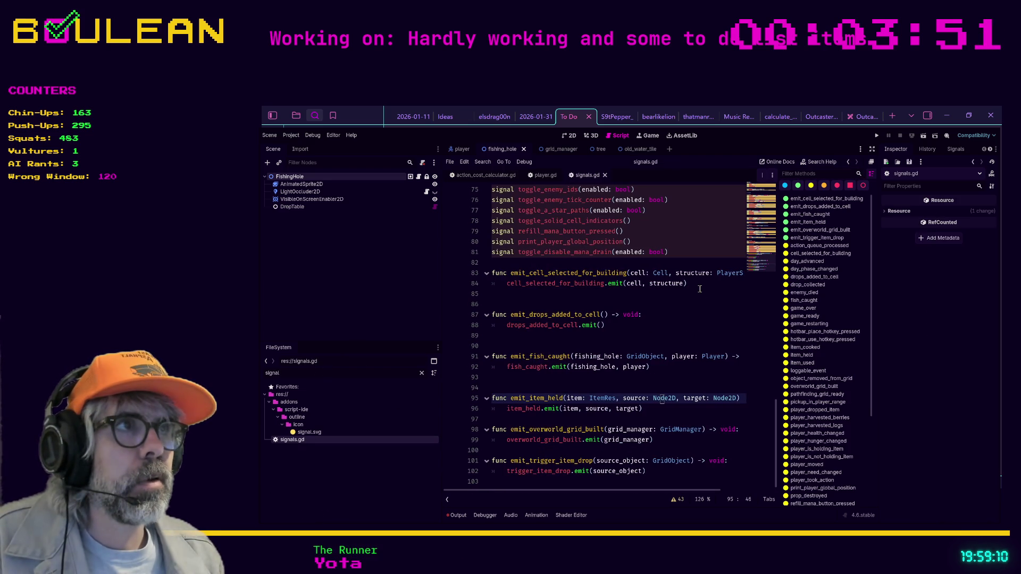
click(798, 185)
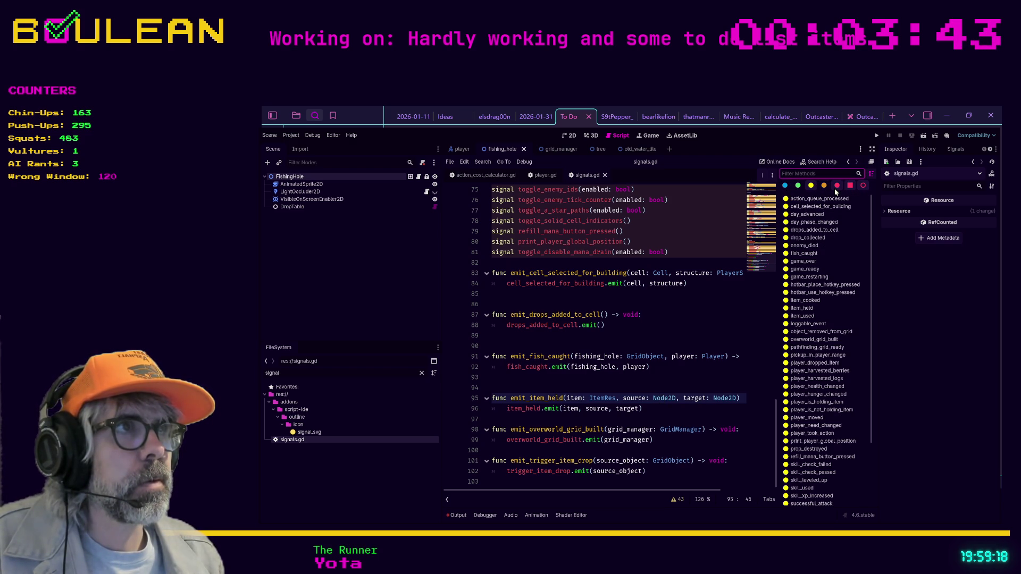
click(814, 225)
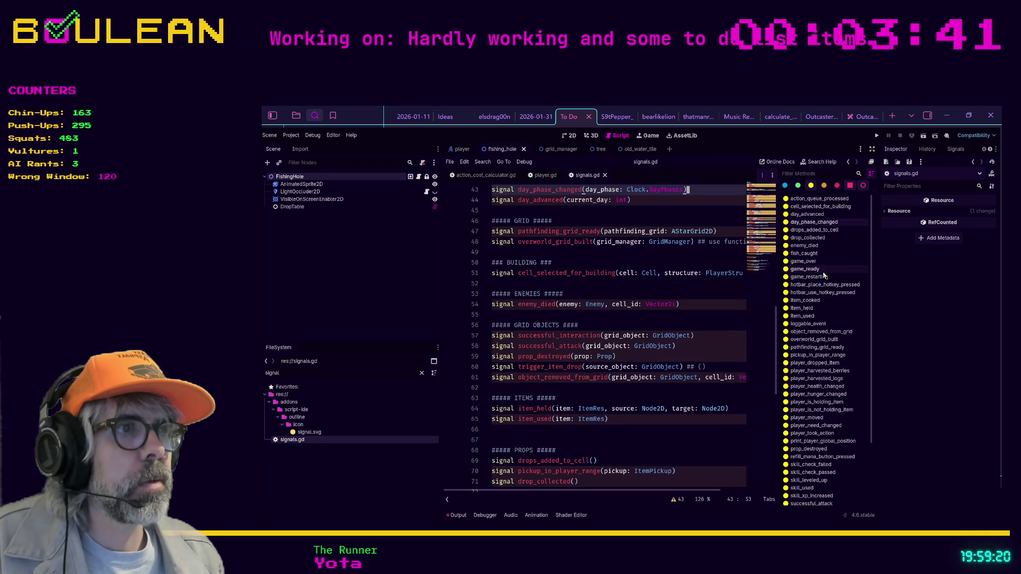
click(805, 269)
click(811, 186)
click(798, 185)
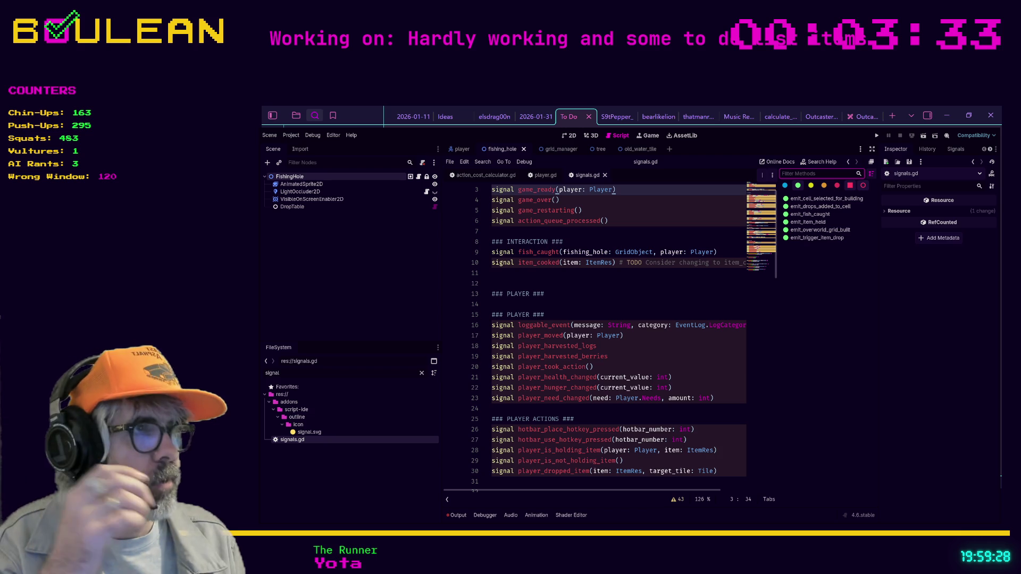
Step: Narrow the Inspector and left docks, widen the code beside the outline, and re-add signal entries
drag(878, 332, 890, 333)
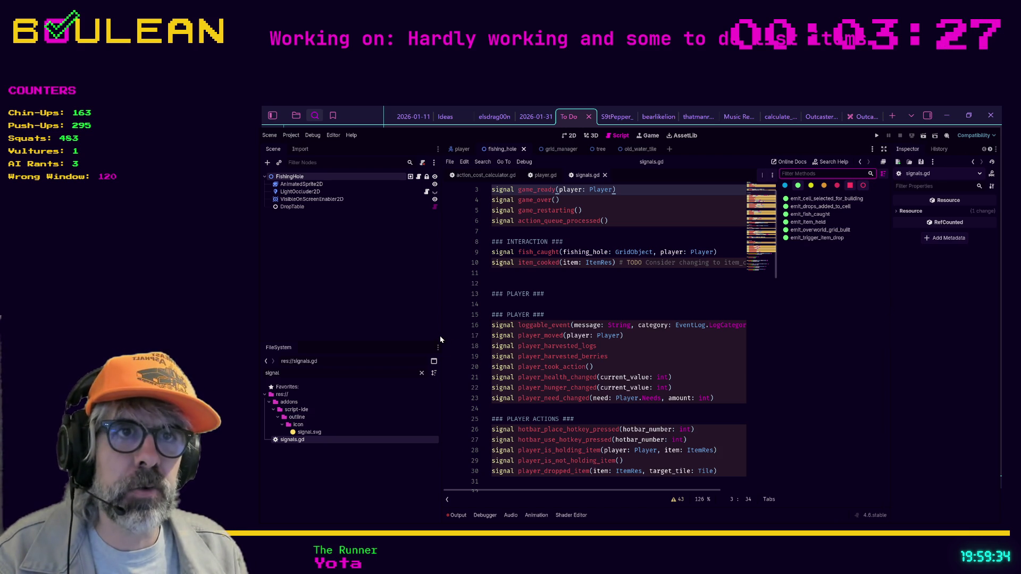
drag(441, 331, 420, 330)
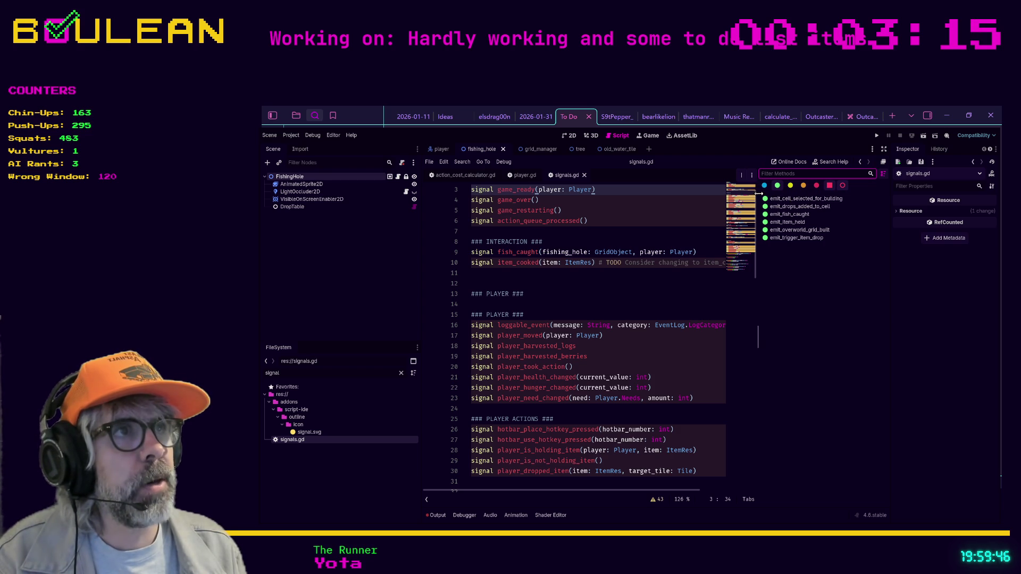
drag(757, 199, 796, 201)
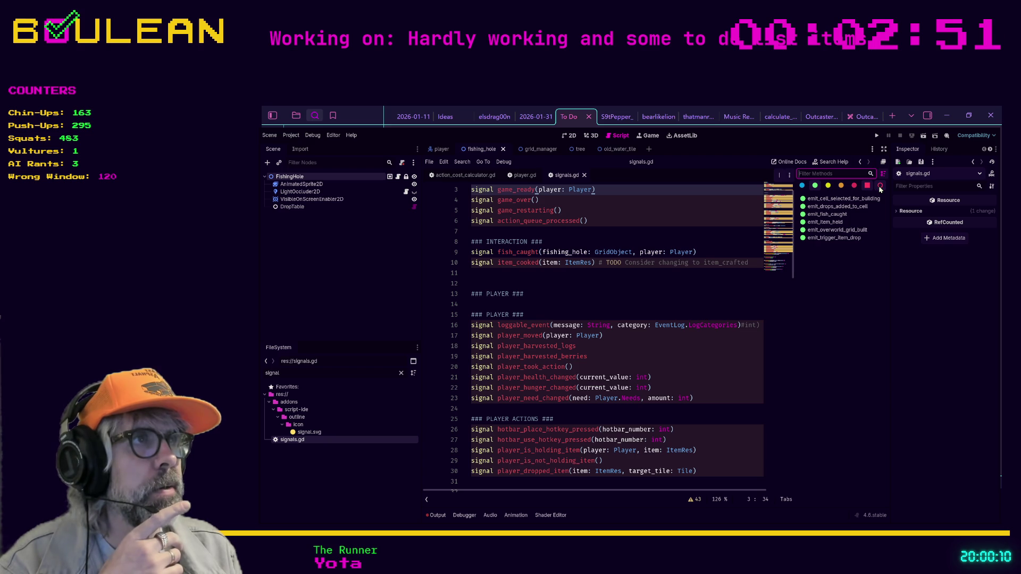
click(828, 186)
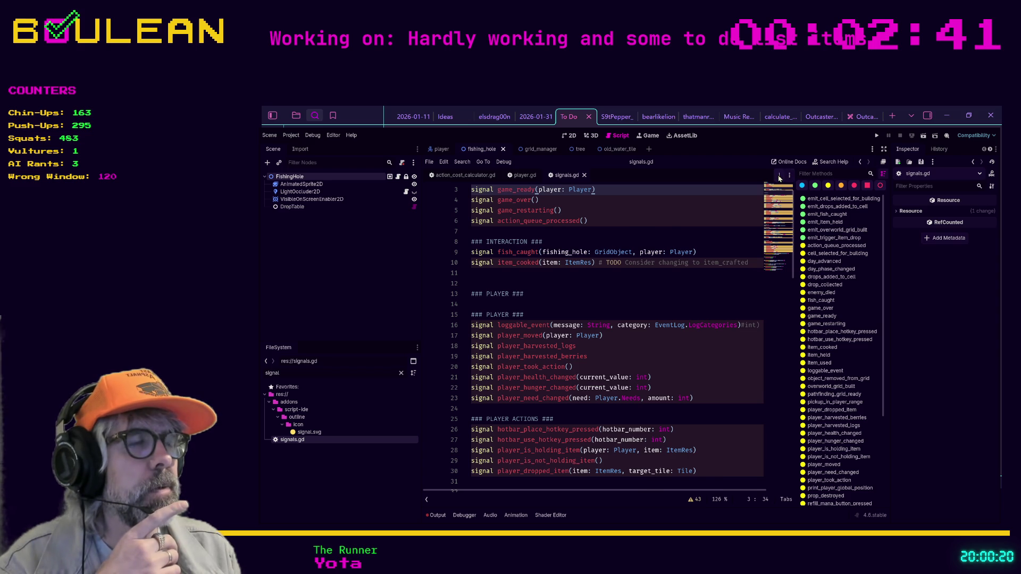
Step: Split signals.gd into two side-by-side views twice, closing the second view each time
click(780, 177)
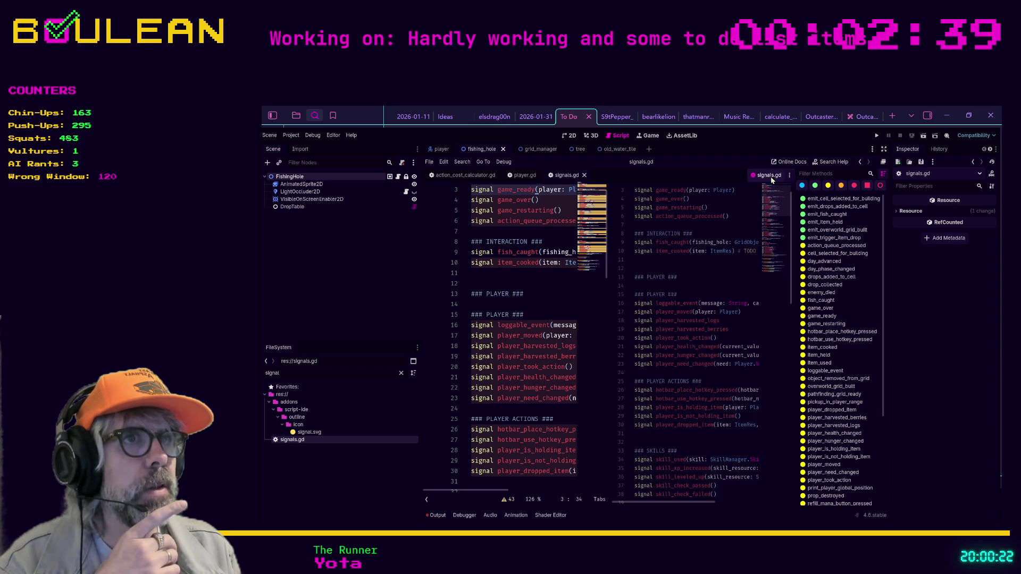
click(776, 177)
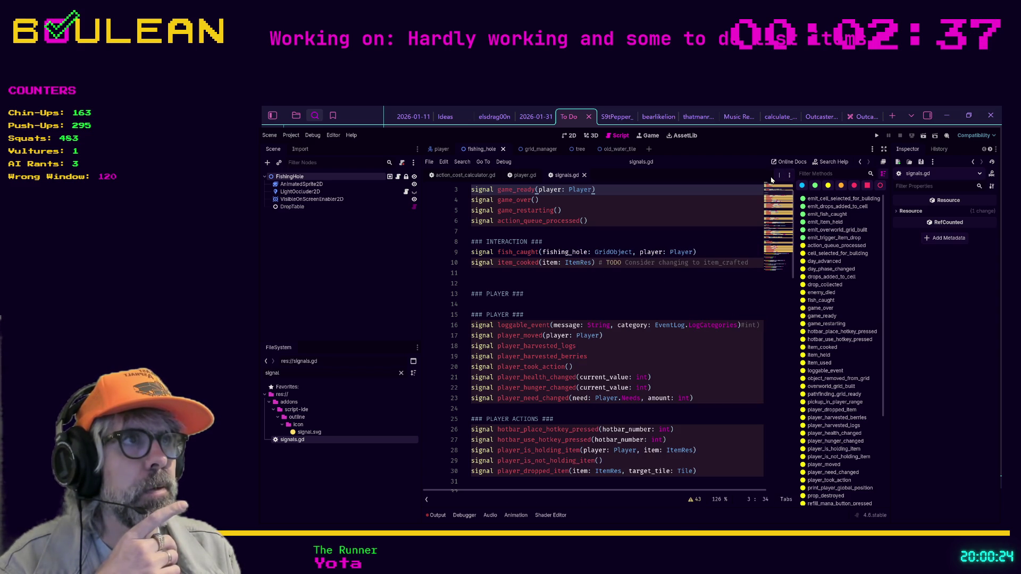
click(777, 177)
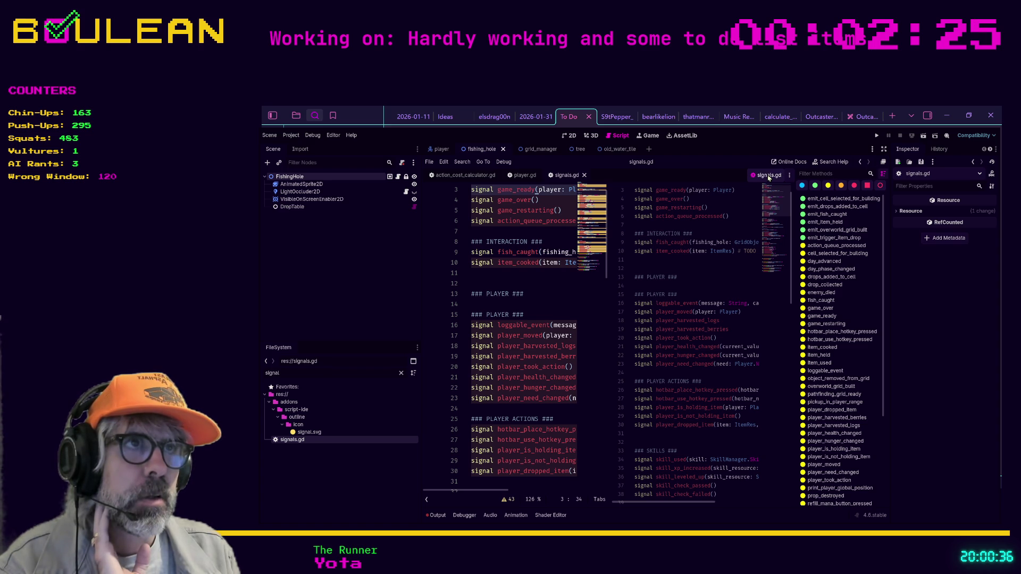
click(768, 177)
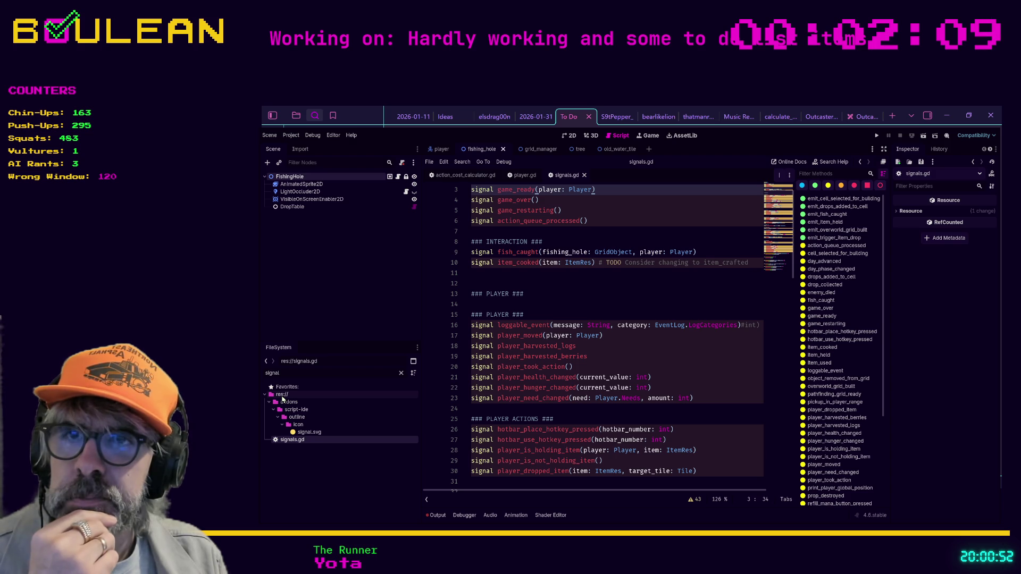
click(550, 316)
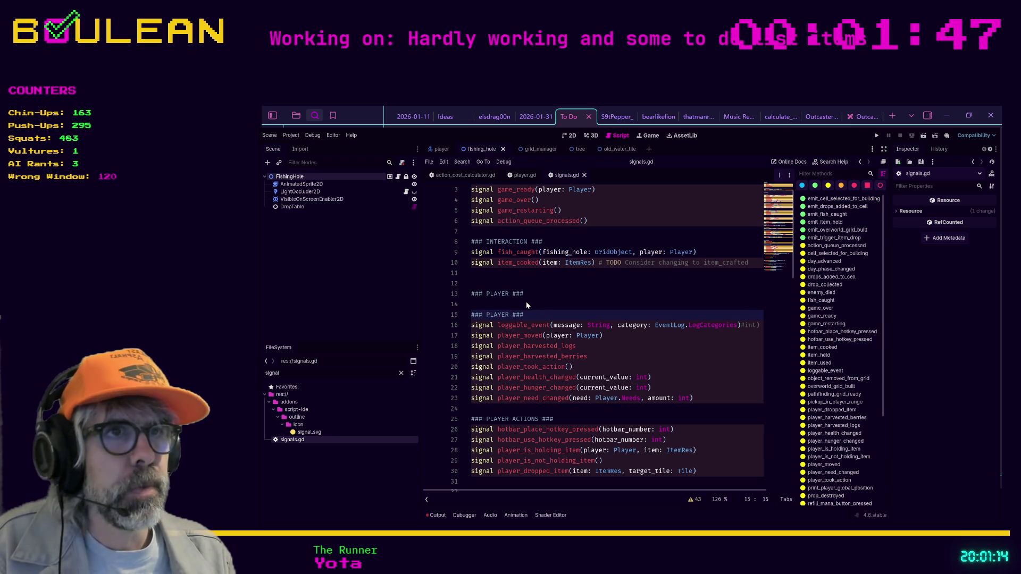
click(536, 287)
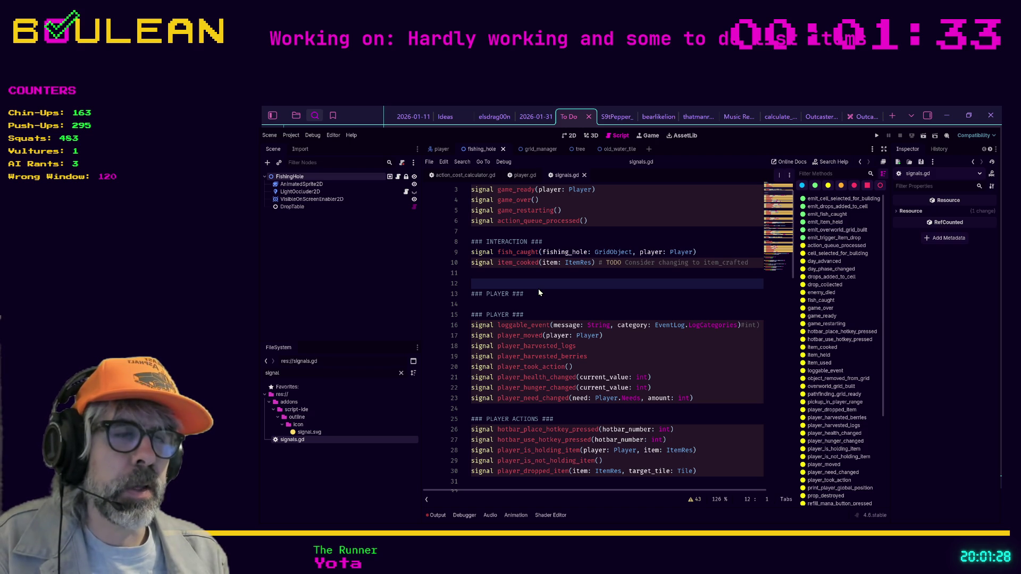
key(ctrl+backslash)
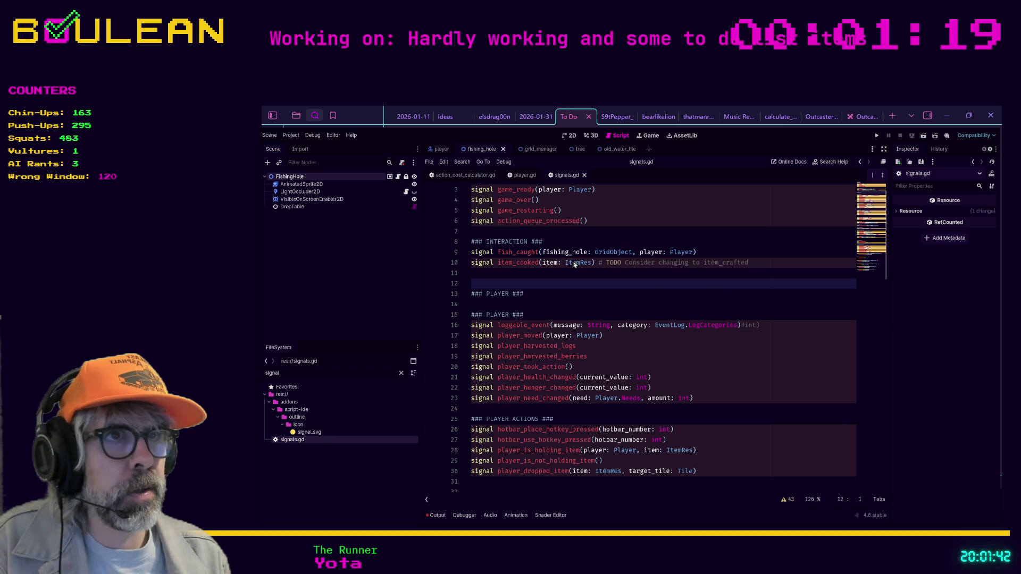
key(ctrl+backslash)
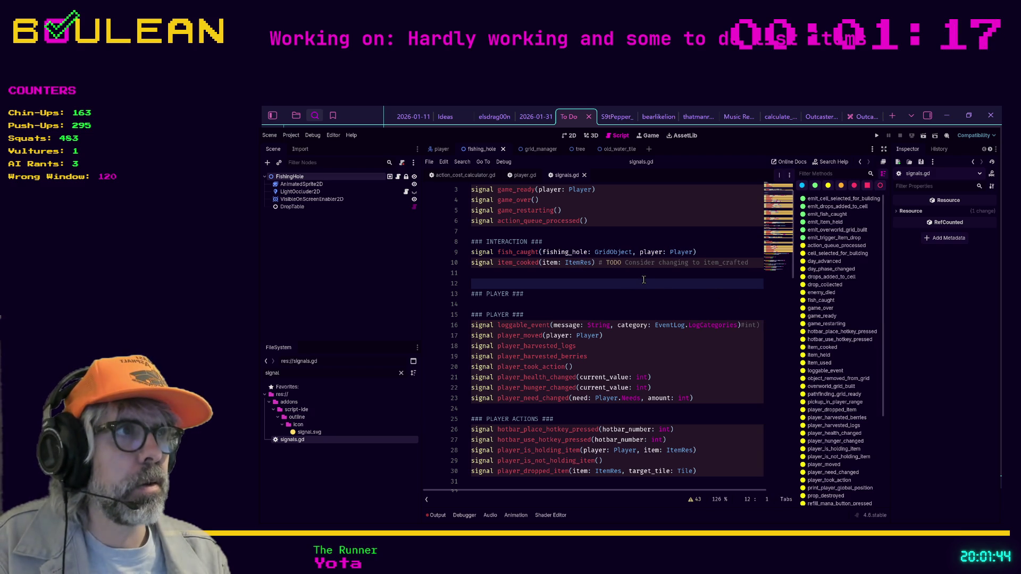
key(ctrl+backslash)
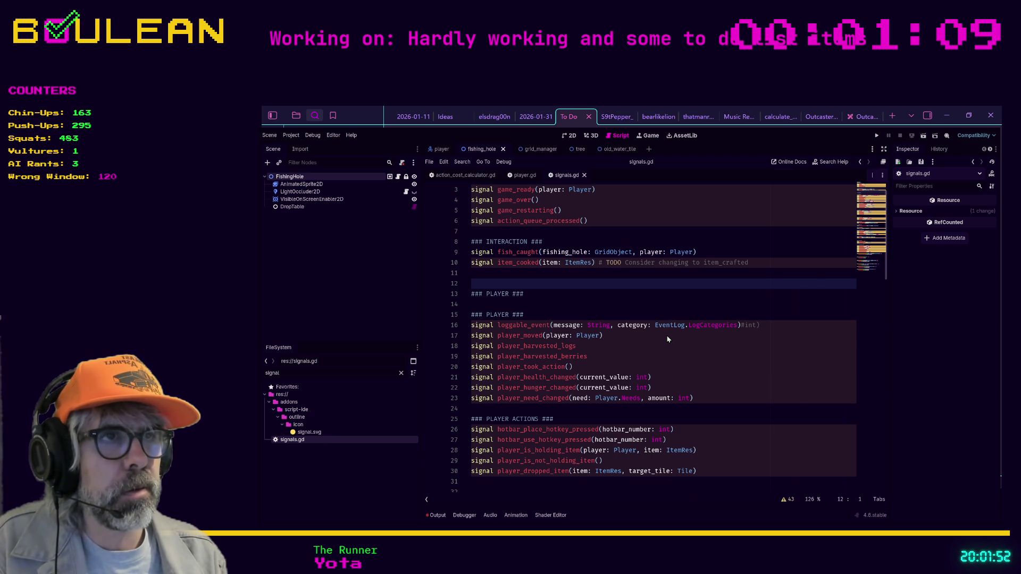
key(ctrl+backslash)
key(alt+o)
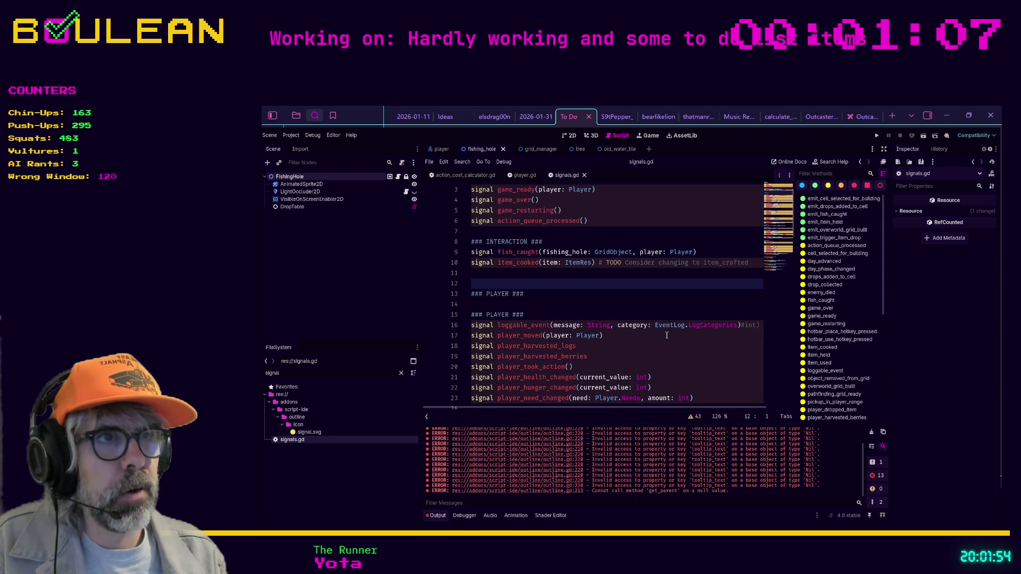
key(alt+o)
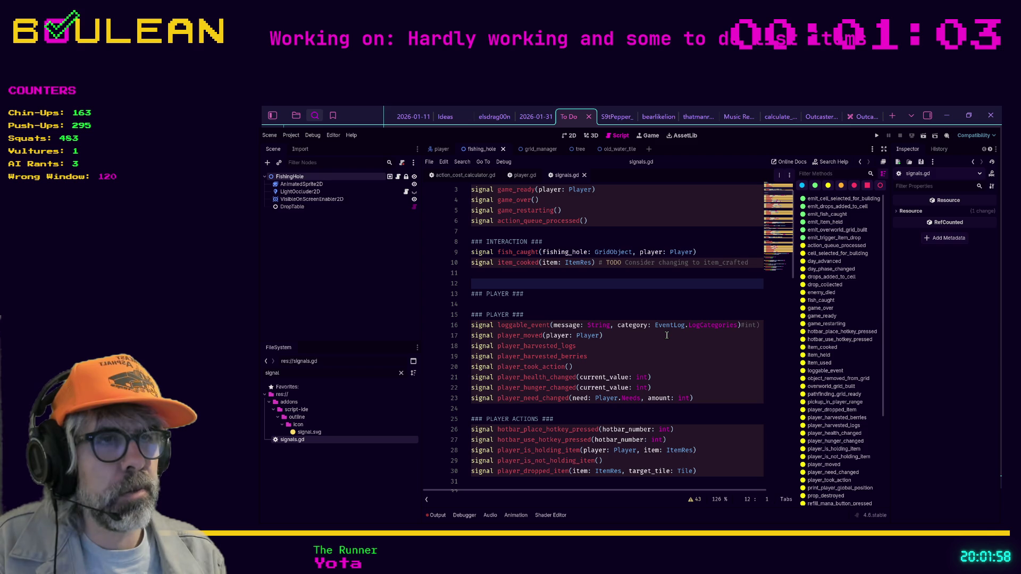
key(ctrl+backslash)
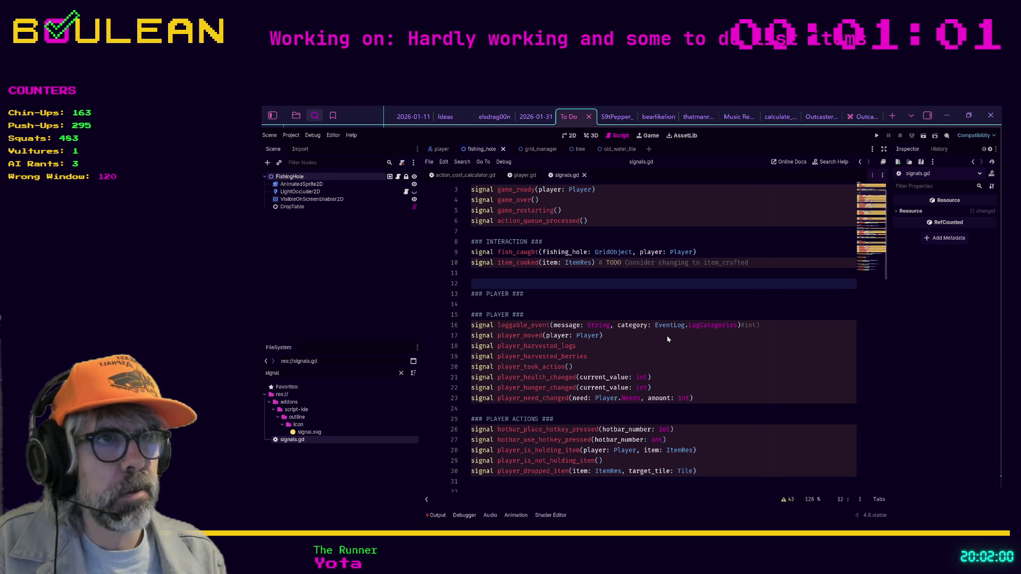
key(ctrl+backslash)
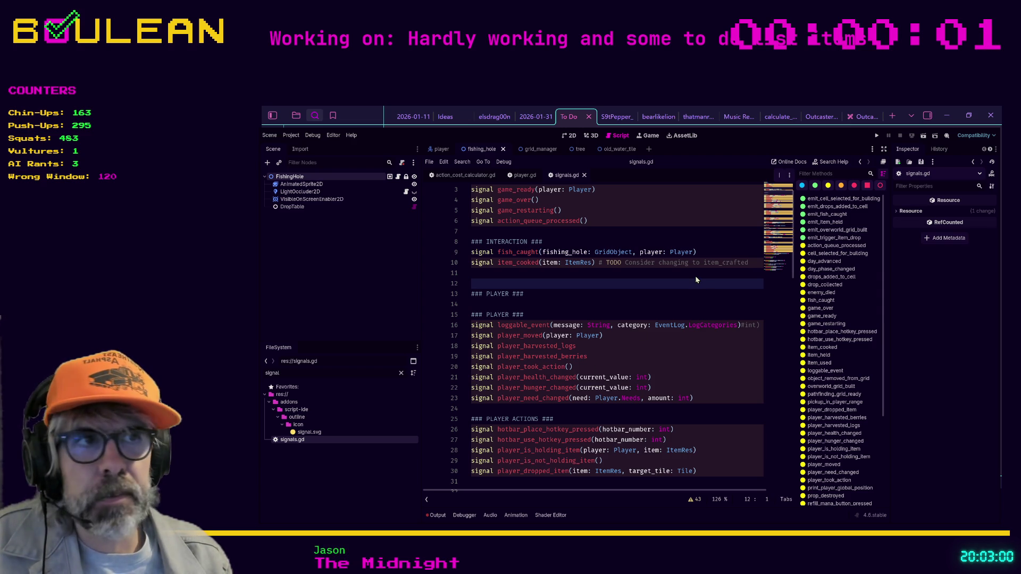
click(652, 300)
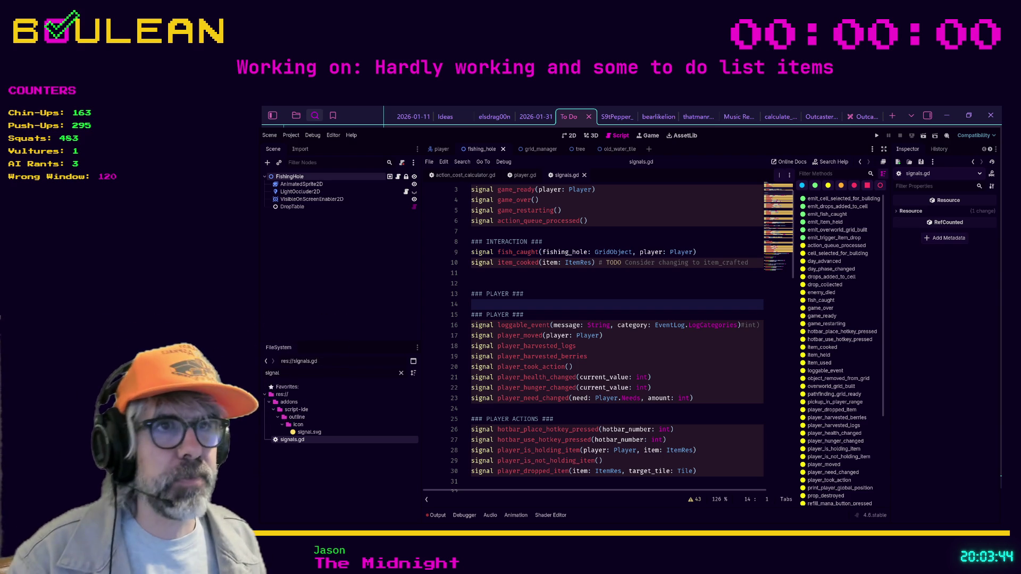
click(569, 284)
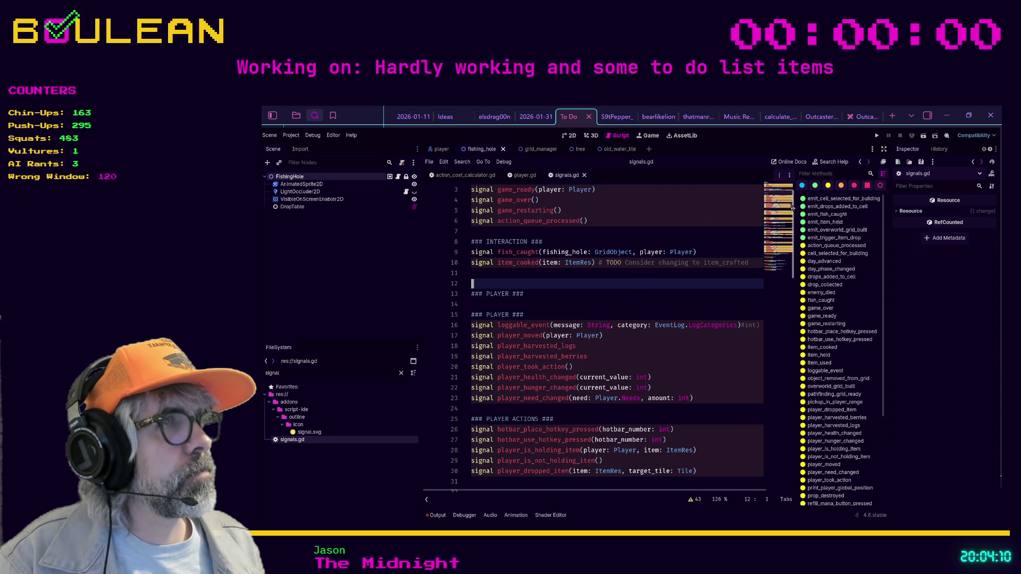
click(715, 244)
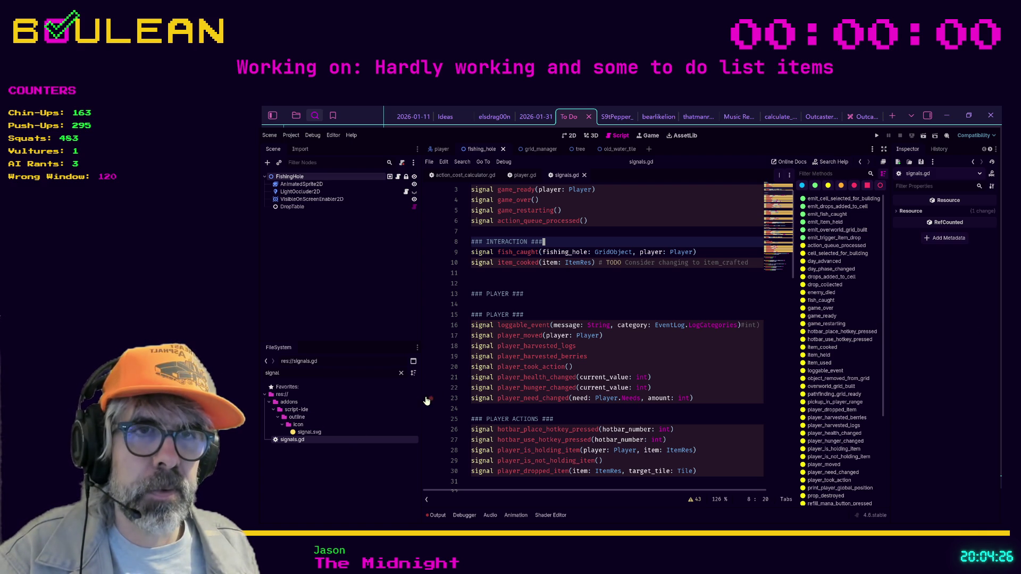
drag(424, 400, 396, 400)
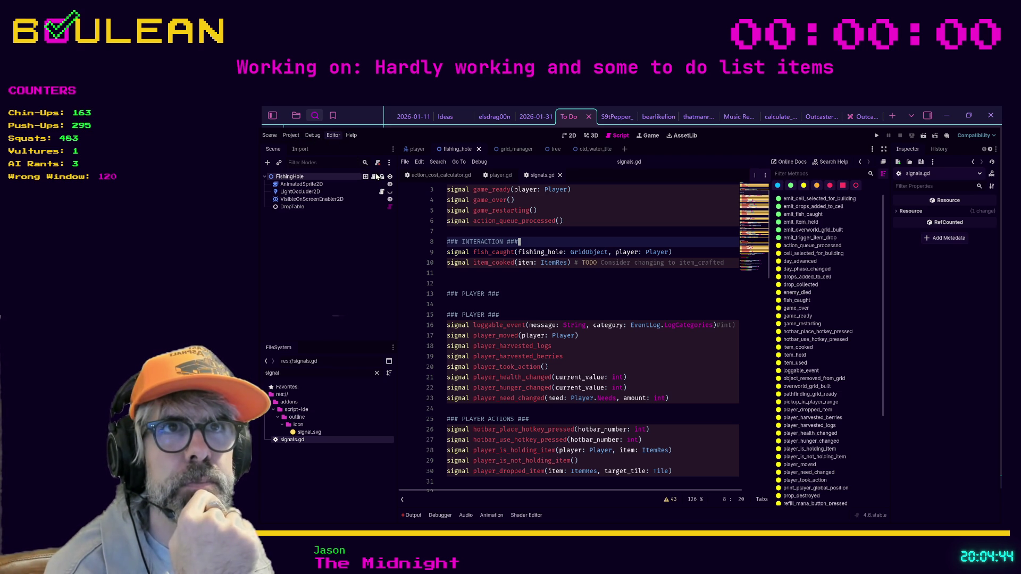
Step: Move the caret around the line 11–13 ### PLAYER ### header, briefly focusing the FileSystem path field
click(580, 293)
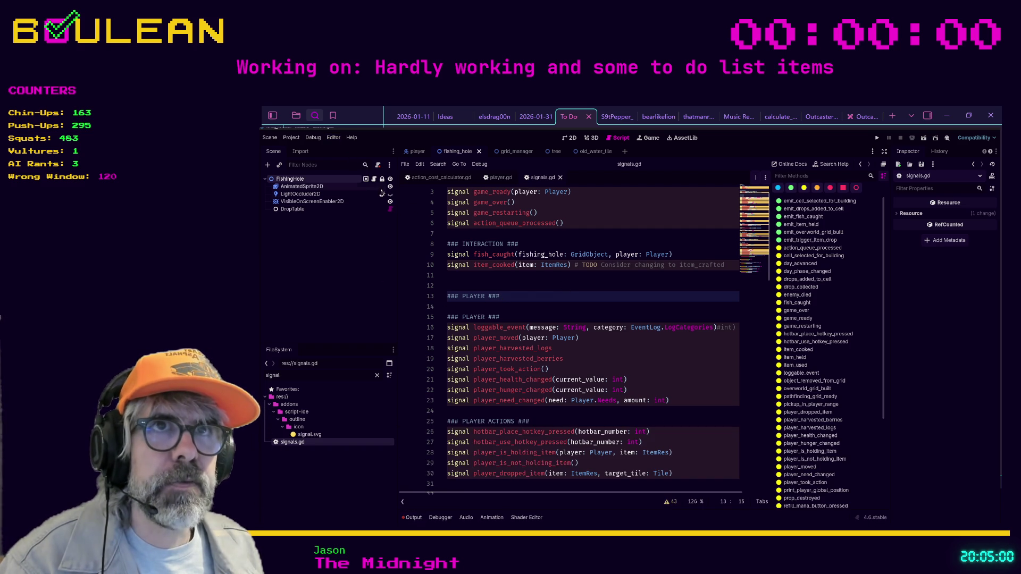
click(419, 274)
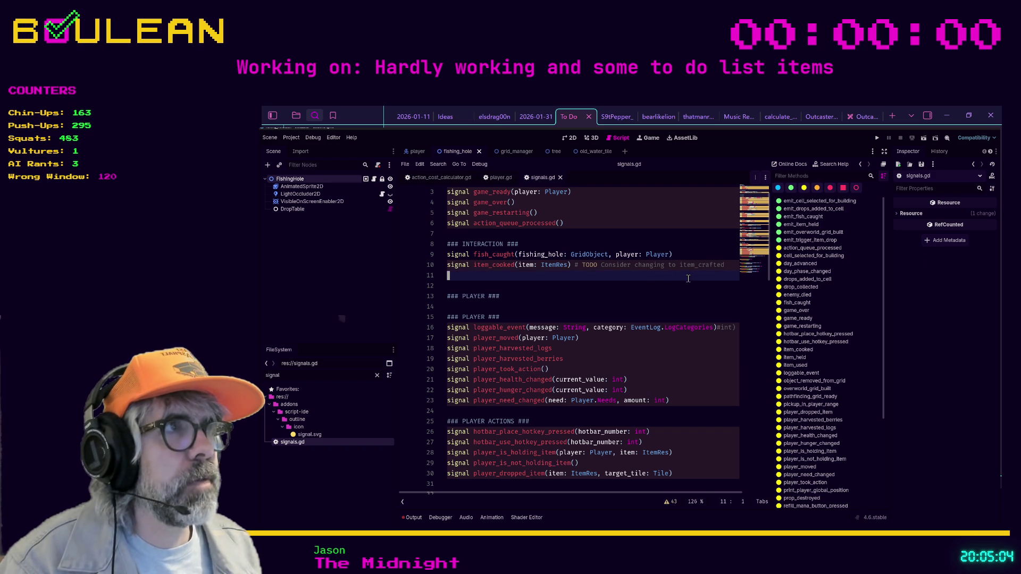
key(Down)
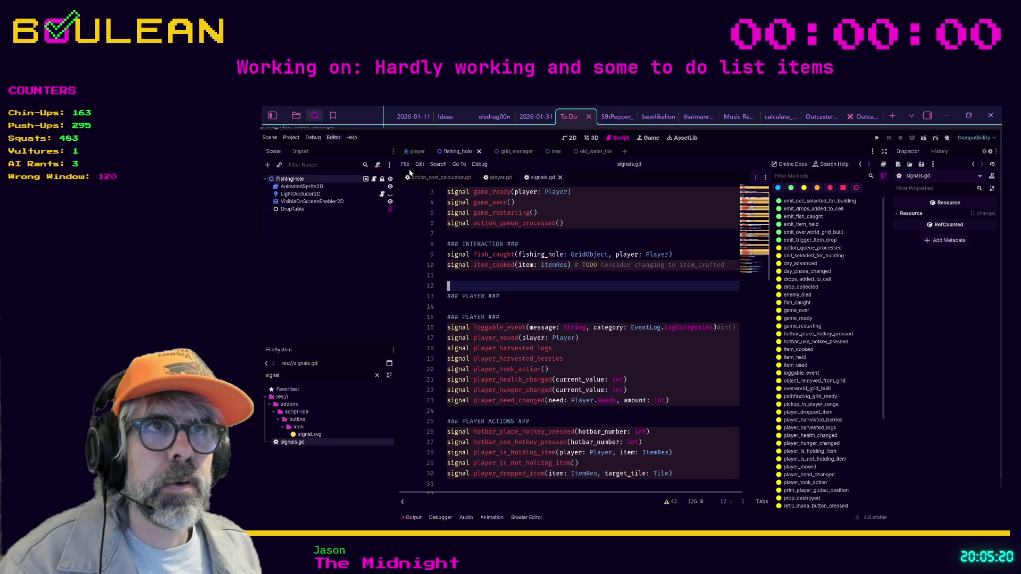
click(553, 291)
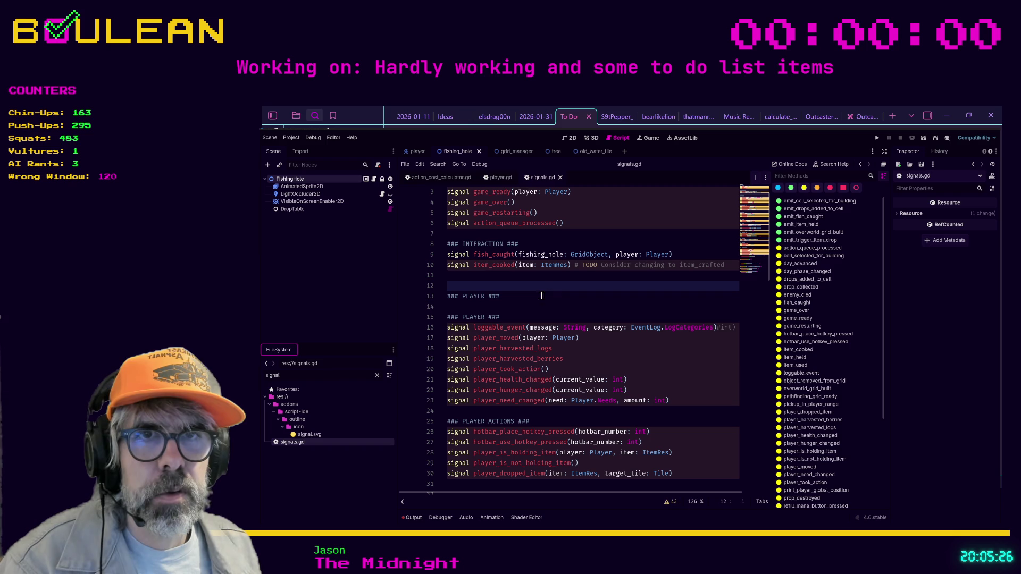
click(353, 367)
click(551, 295)
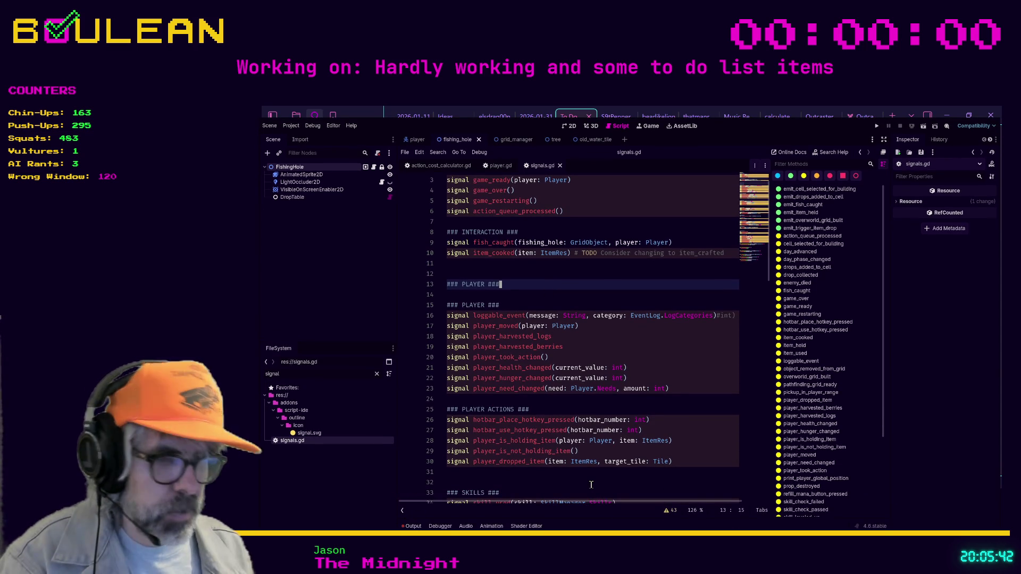
Step: Clear line 13's header, toggle the methods outline until hidden, retype '### PLAYER ###', and save signals.gd
key(BackSpace)
key(BackSpace)
key(BackSpace)
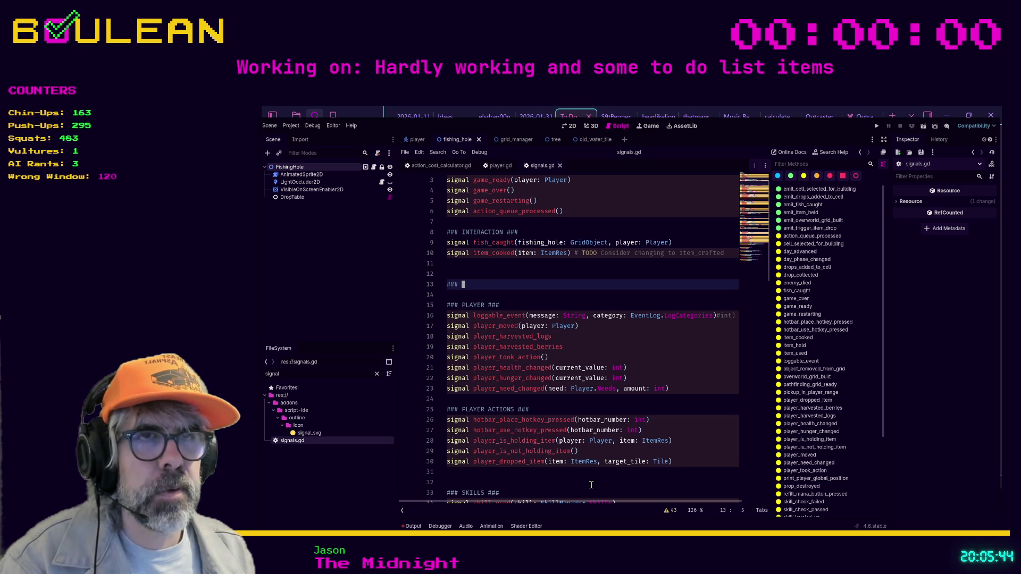
key(BackSpace)
key(BackSpace)
key(BackSpace)
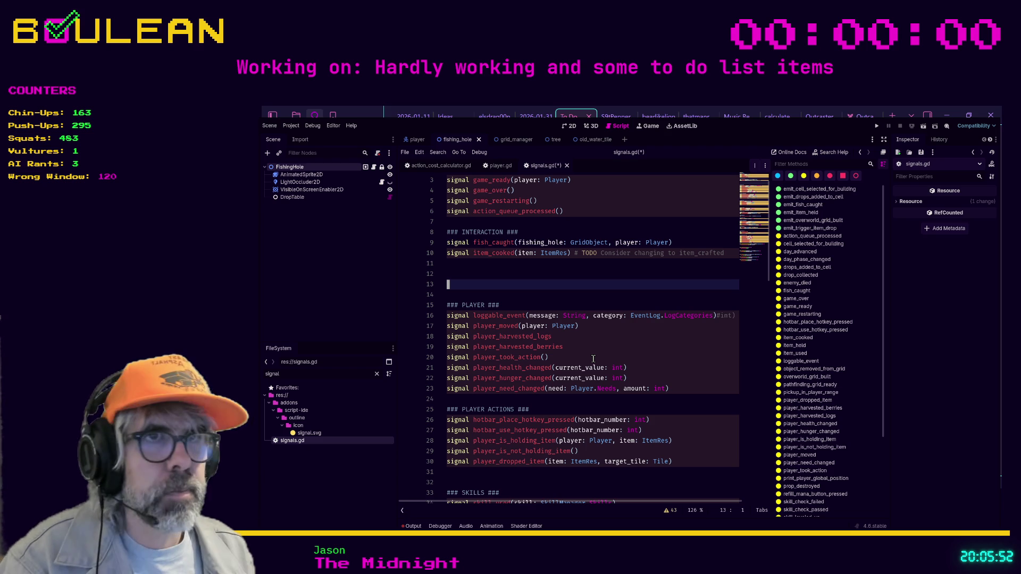
key(ctrl+backslash)
key(ctrl+backslash)
key(ctrl+backslash)
key(ctrl+backslash)
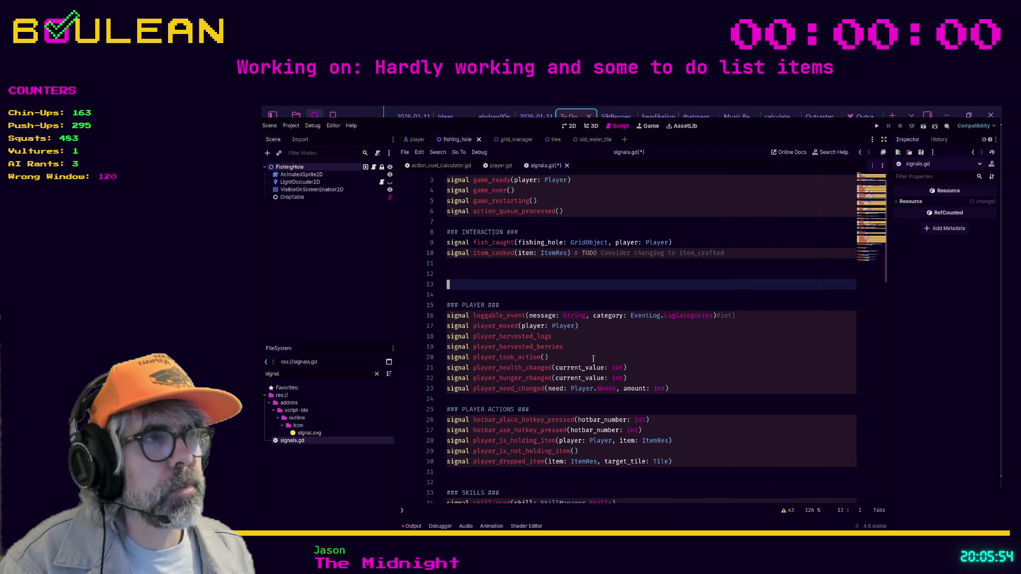
key(ctrl+backslash)
key(ctrl+backslash)
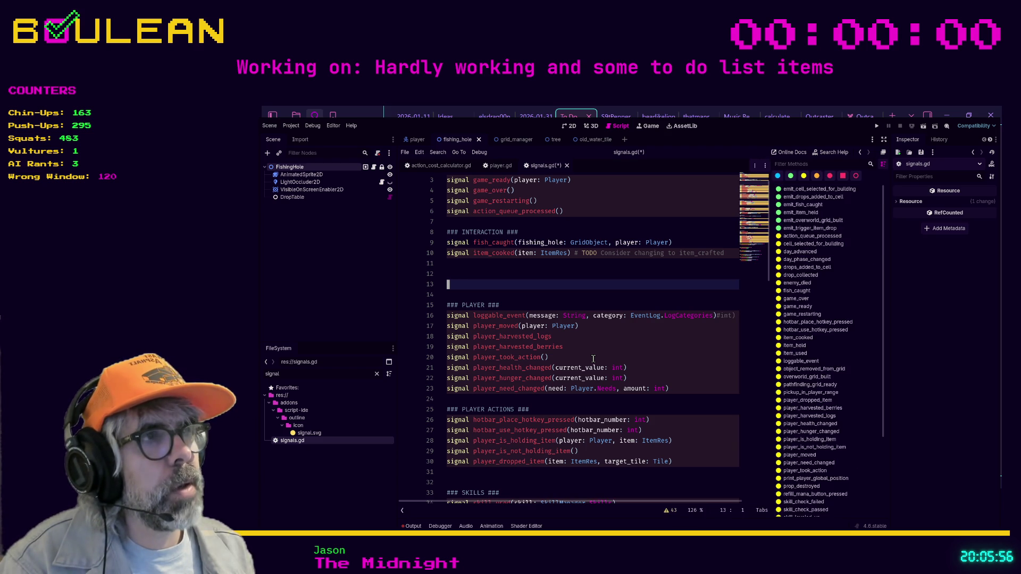
key(ctrl+backslash)
key(ctrl+backslash)
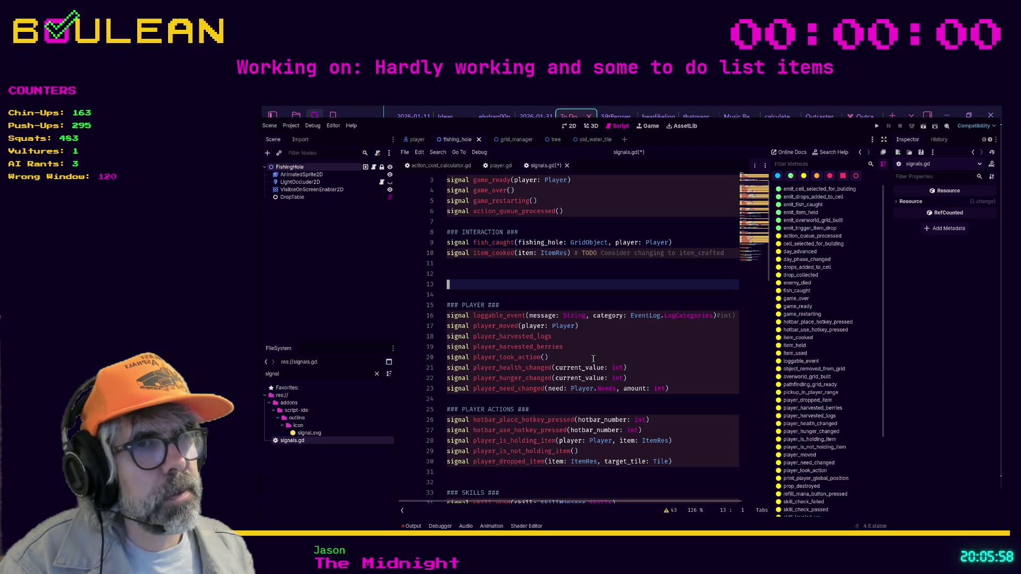
key(ctrl+backslash)
key(ctrl+backslash)
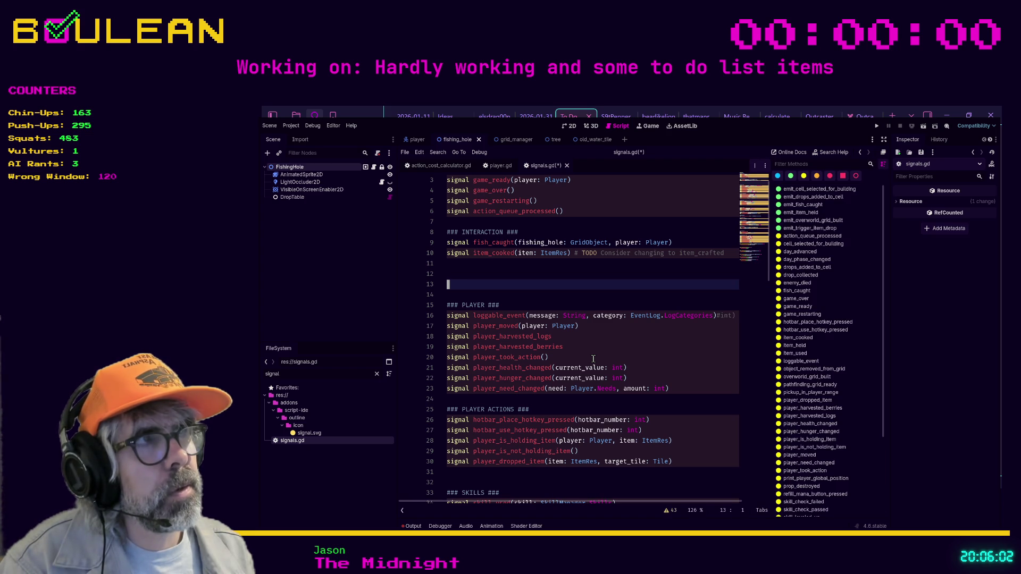
key(ctrl+backslash)
key(ctrl+backslash)
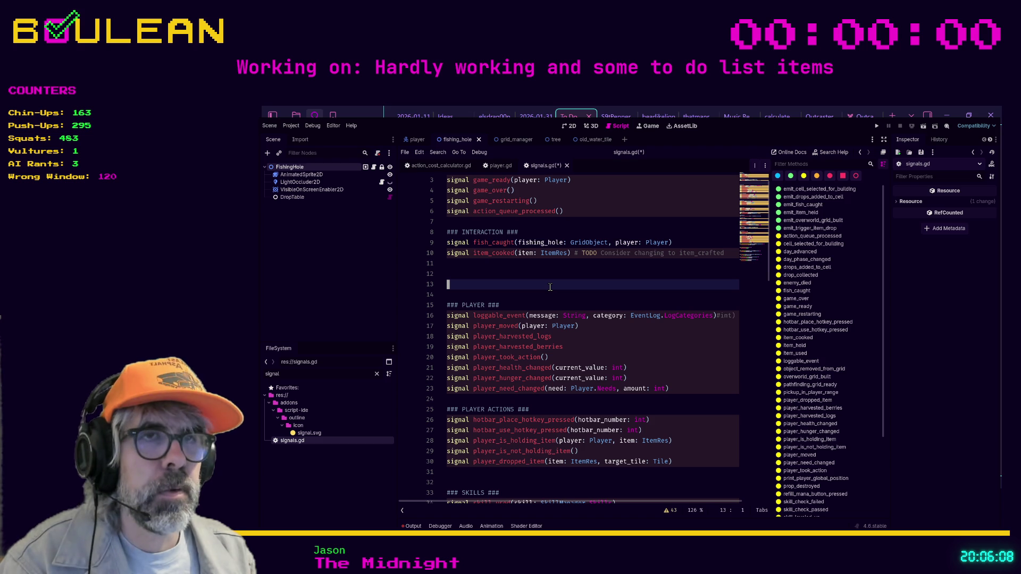
text(### PLAYER ###)
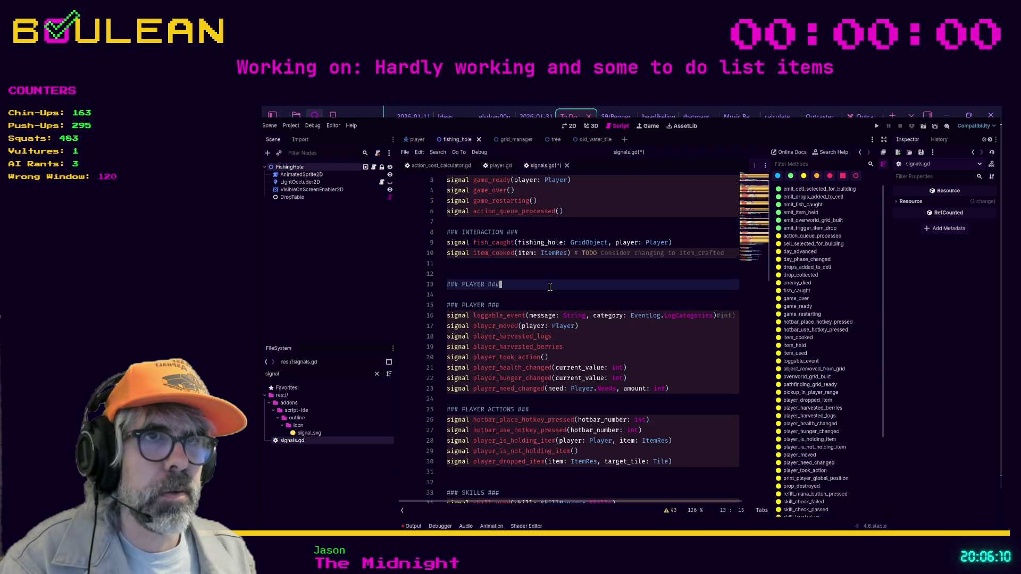
key(ctrl+s)
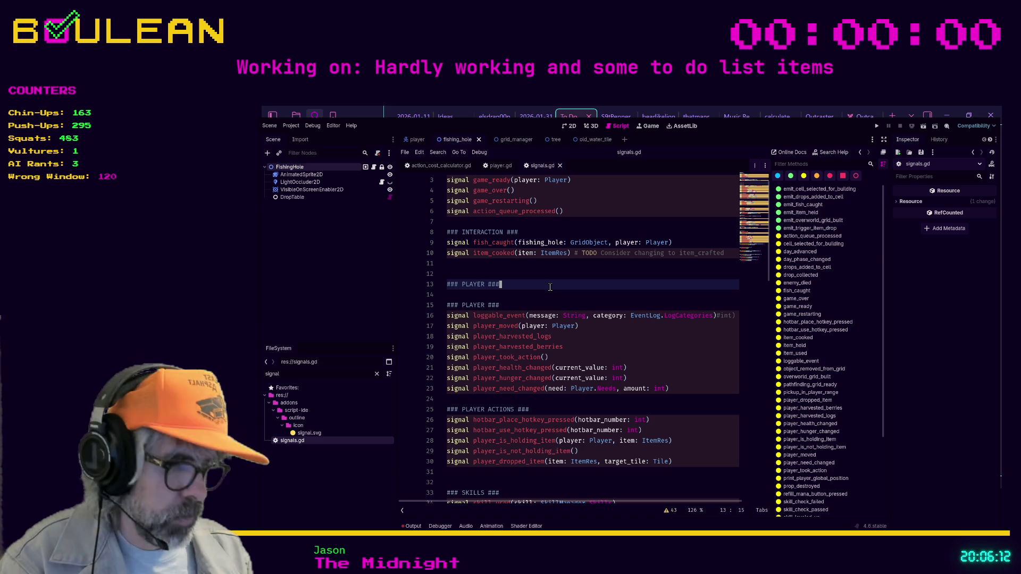